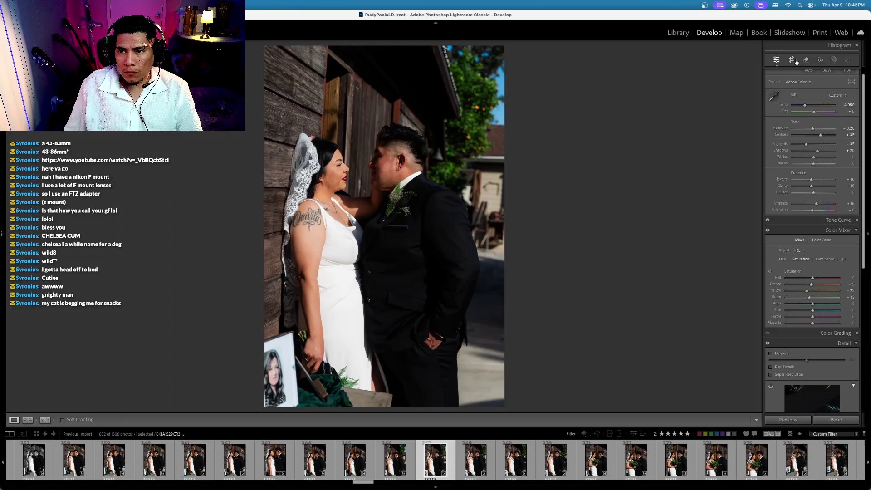
Step ahead through the photos, dropping one photo's rating to four stars
{"action": "key", "text": "Right"}
{"action": "key", "text": "Right"}
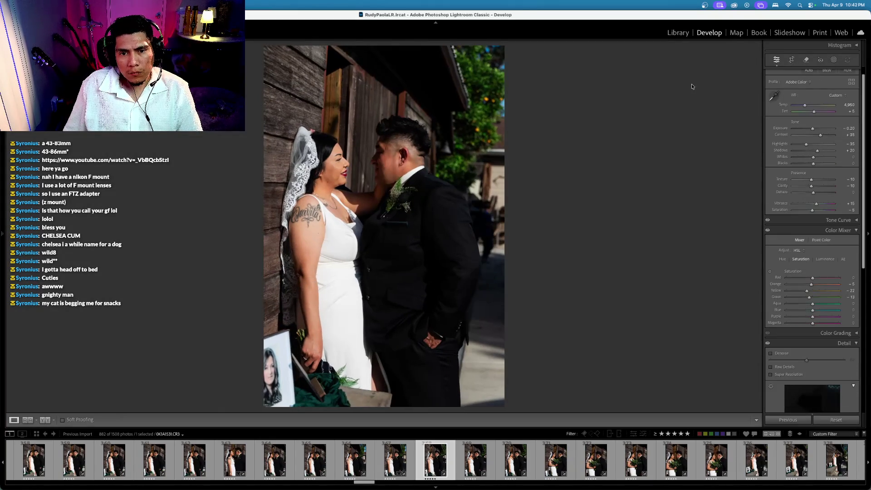
{"action": "key", "text": "4"}
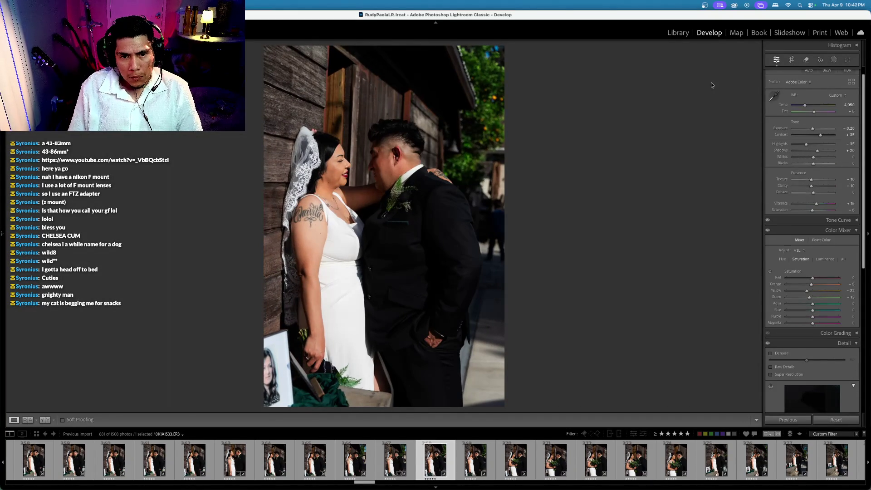
{"action": "key", "text": "Right"}
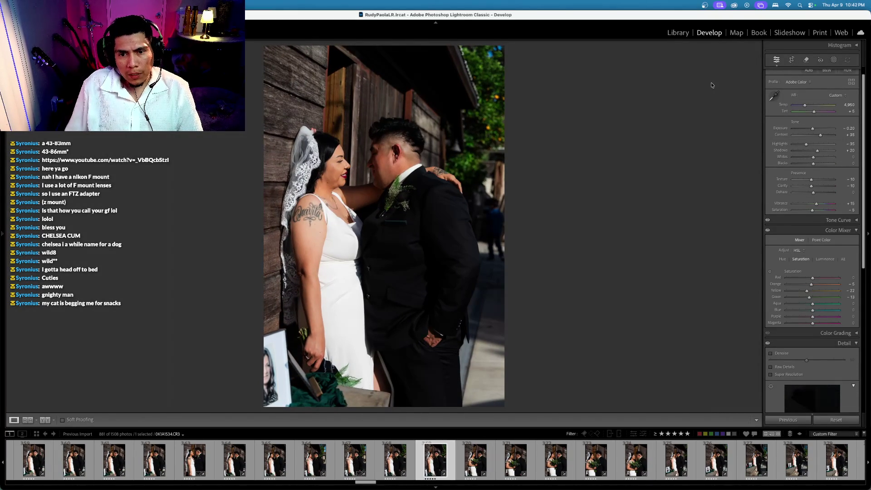
Straighten the couple's photo by the wooden wall and brush over the background figure for removal
{"action": "left_click", "coordinate": [791, 60]}
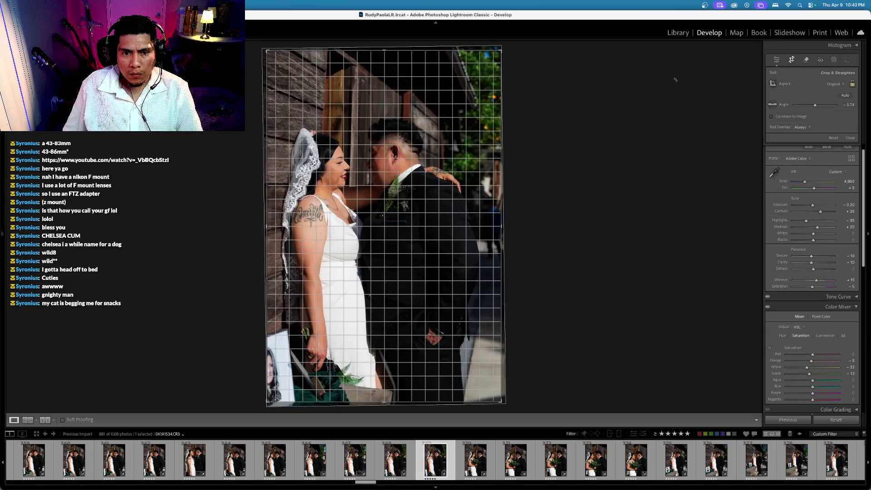
{"action": "key", "text": "Return"}
{"action": "left_click", "coordinate": [806, 60]}
{"action": "mouse_move", "coordinate": [494, 199]}
{"action": "left_mouse_down"}
{"action": "mouse_move", "coordinate": [488, 219]}
{"action": "mouse_move", "coordinate": [499, 264]}
{"action": "mouse_move", "coordinate": [501, 213]}
{"action": "mouse_move", "coordinate": [496, 232]}
{"action": "left_mouse_up"}
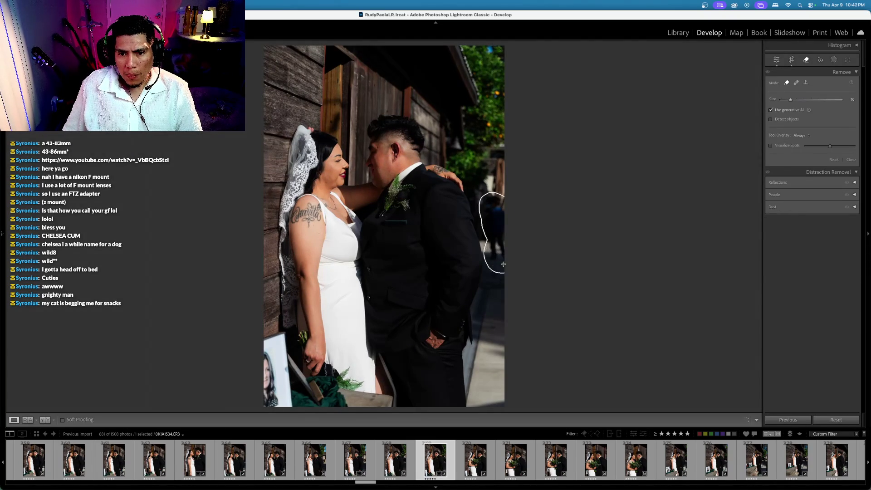
Erase the painted figure with generative AI fill and try the next fill variation
{"action": "left_click", "coordinate": [846, 182]}
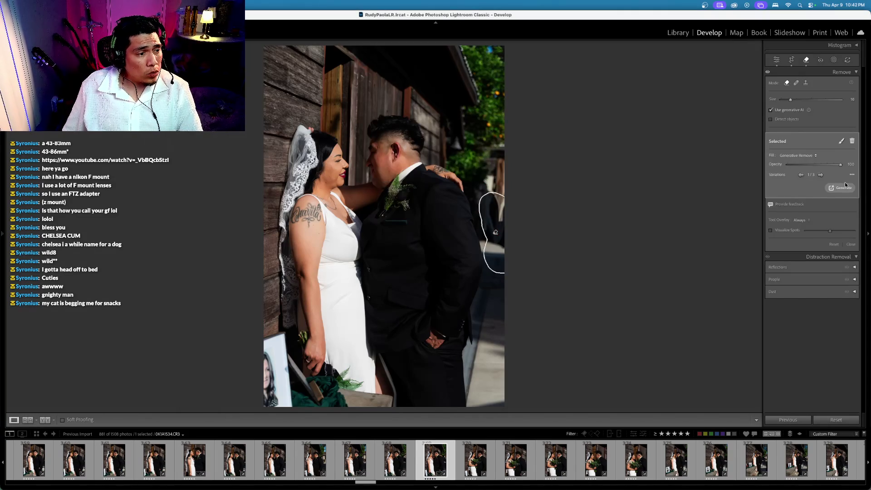
{"action": "left_click", "coordinate": [806, 62]}
{"action": "left_click", "coordinate": [806, 62]}
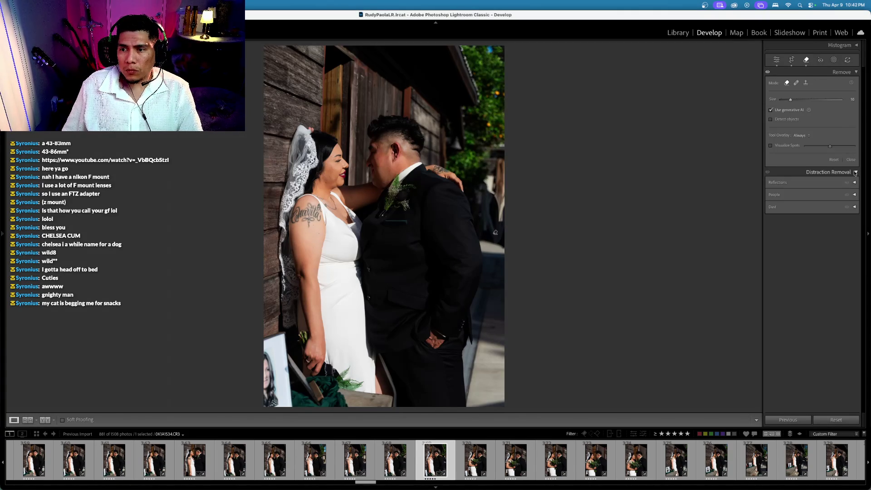
{"action": "left_click", "coordinate": [497, 237]}
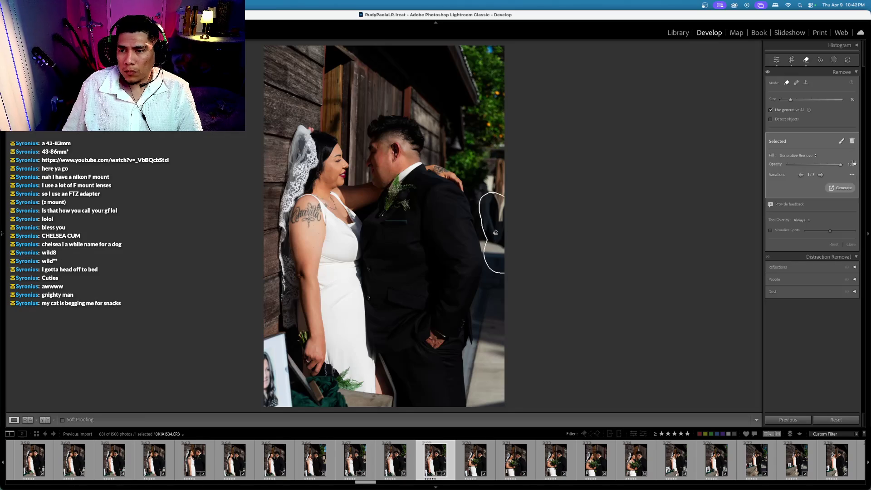
{"action": "left_click", "coordinate": [821, 175]}
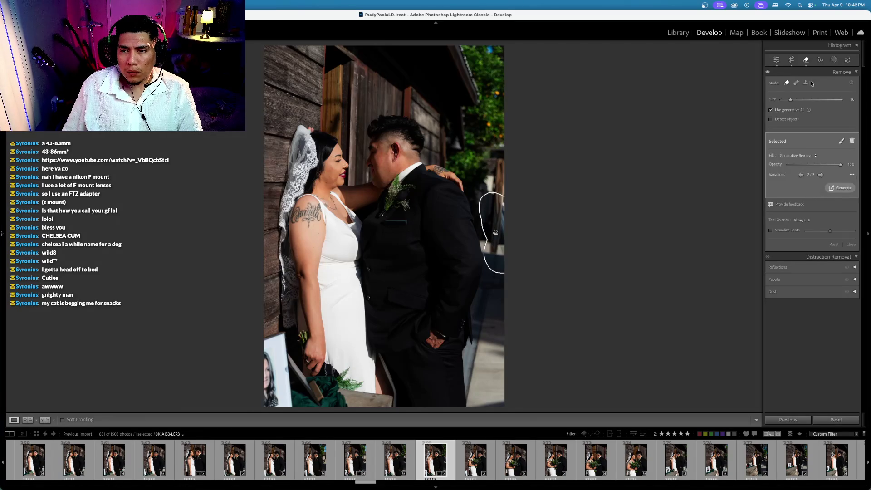
Switch the removal spot to fill variation 3/3, then cancel the unfinished new removal stroke
{"action": "left_click", "coordinate": [806, 65]}
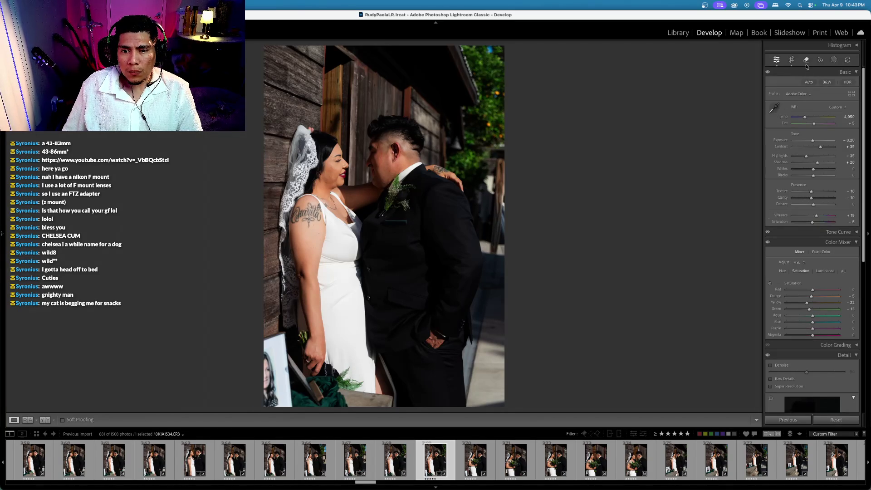
{"action": "left_click", "coordinate": [806, 64]}
{"action": "left_click", "coordinate": [495, 233]}
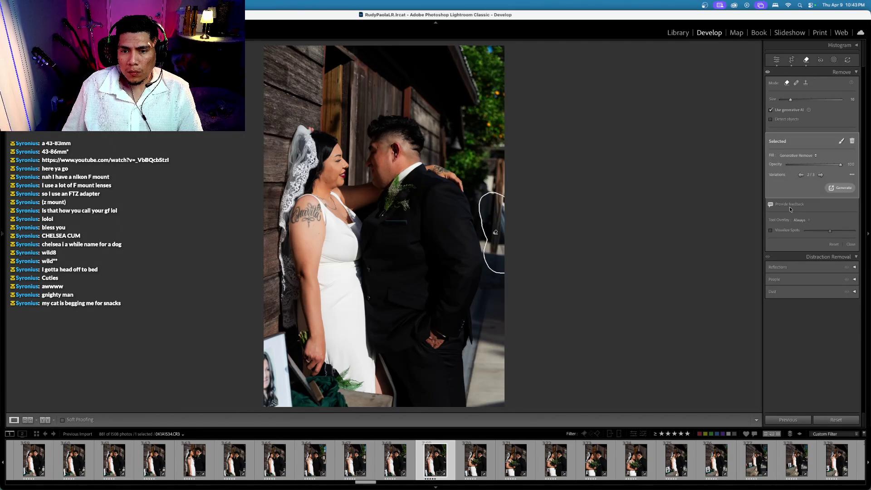
{"action": "left_click", "coordinate": [821, 175]}
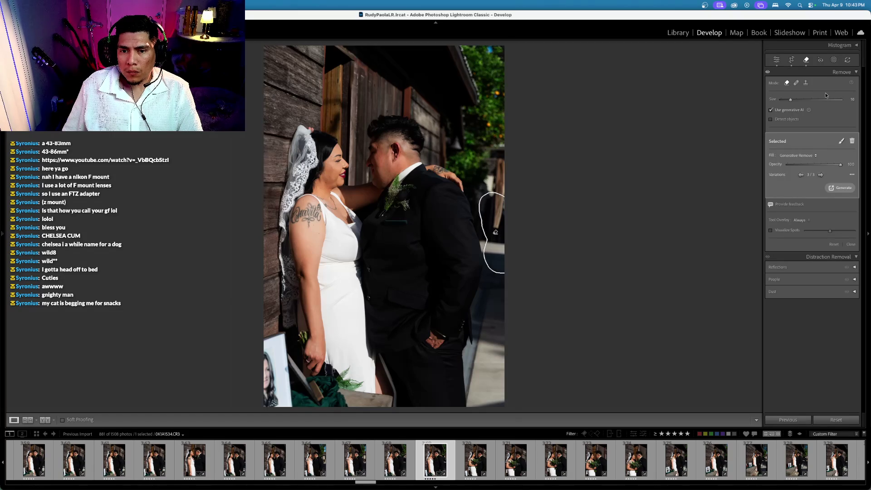
{"action": "left_click", "coordinate": [807, 61]}
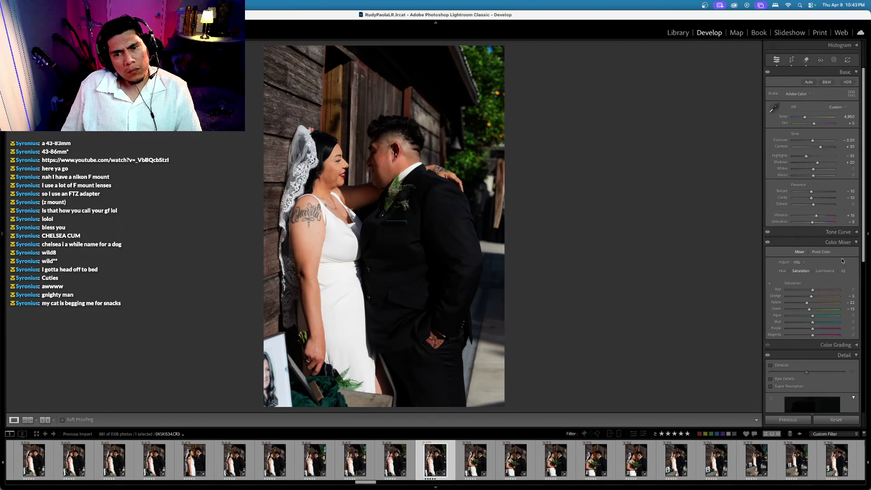
{"action": "scroll", "coordinate": [799, 100], "scroll_direction": "down", "scroll_amount": 1}
{"action": "left_click", "coordinate": [806, 60]}
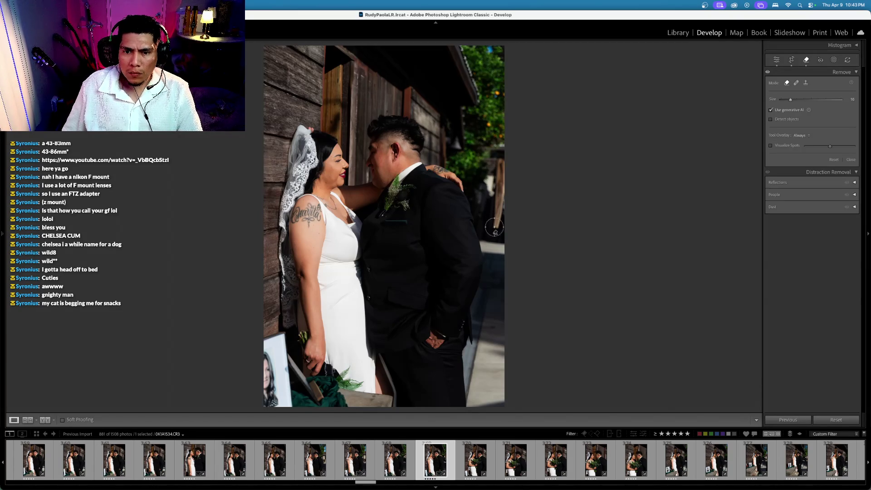
{"action": "key", "text": "Escape"}
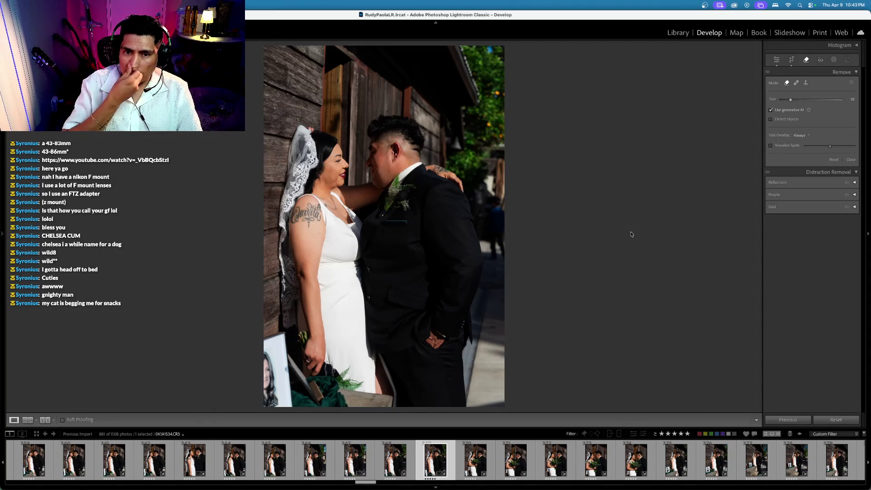
Crop the first portrait tighter around the couple
{"action": "left_click", "coordinate": [792, 60]}
{"action": "left_click_drag", "start_coordinate": [504, 224], "coordinate": [447, 224]}
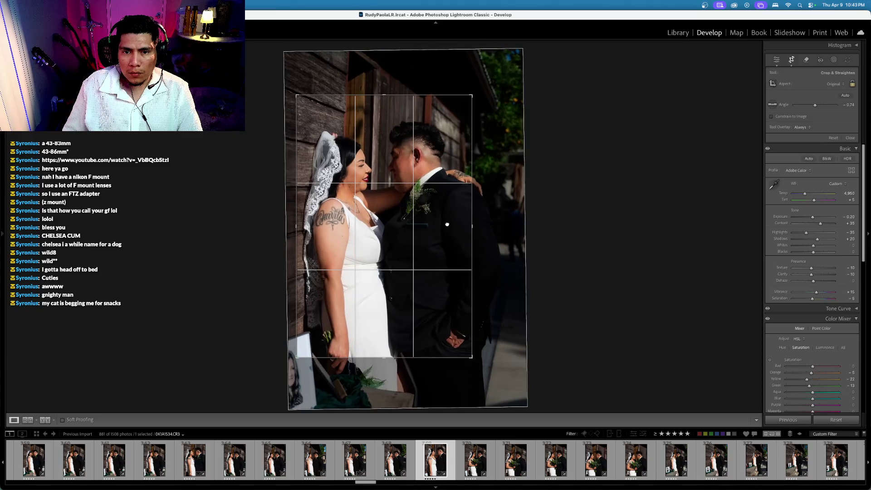
{"action": "key", "text": "Return"}
Straighten the bouquet photo and the following portrait
{"action": "key", "text": "Right"}
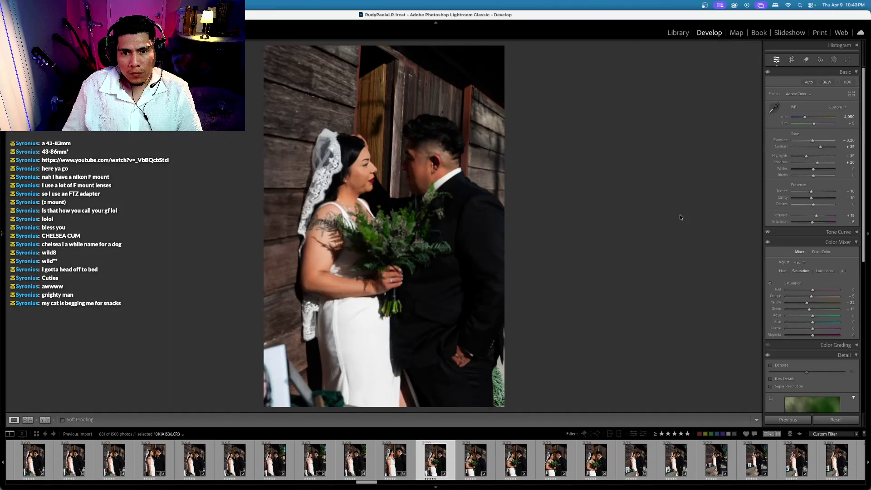
{"action": "left_click", "coordinate": [792, 60]}
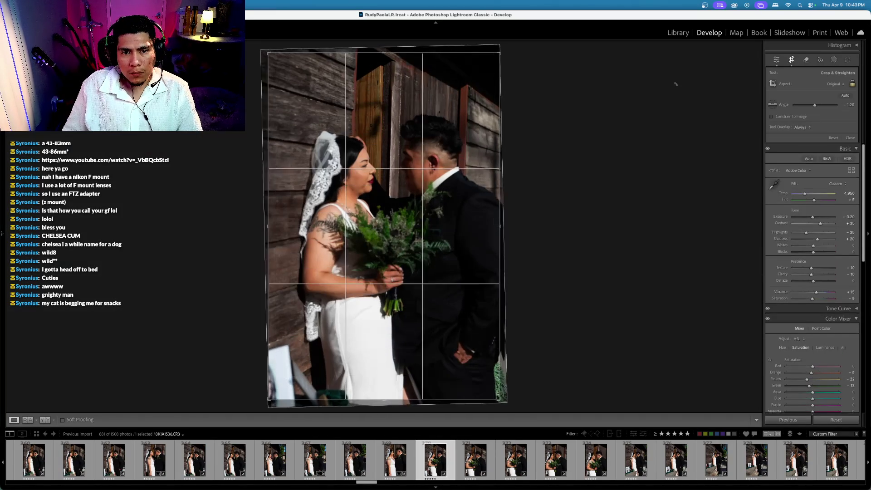
{"action": "key", "text": "Return"}
{"action": "key", "text": "Right"}
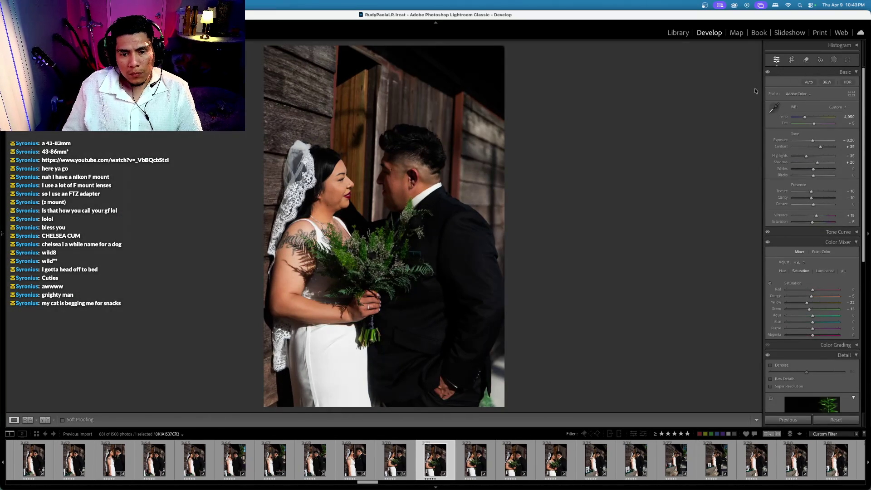
{"action": "left_click", "coordinate": [792, 60]}
{"action": "key", "text": "Return"}
{"action": "key", "text": "Right"}
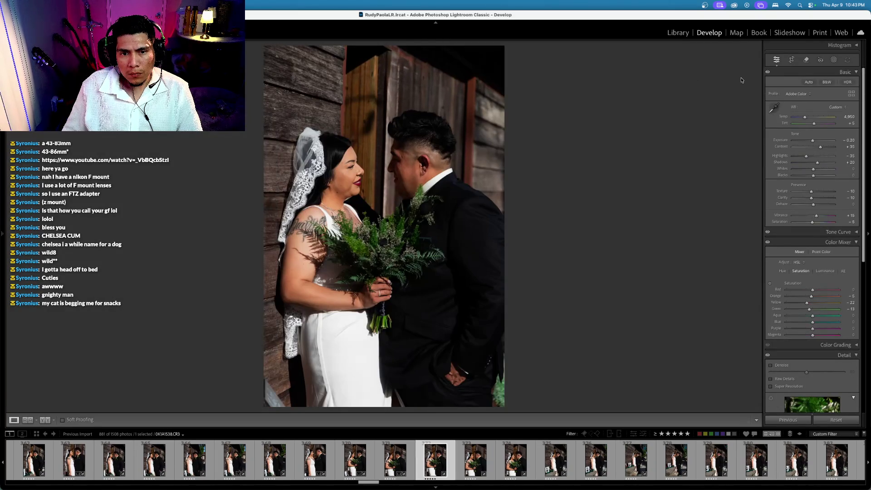
Give two of the next portraits a red label
{"action": "key", "text": "6"}
{"action": "key", "text": "Right"}
{"action": "key", "text": "Right"}
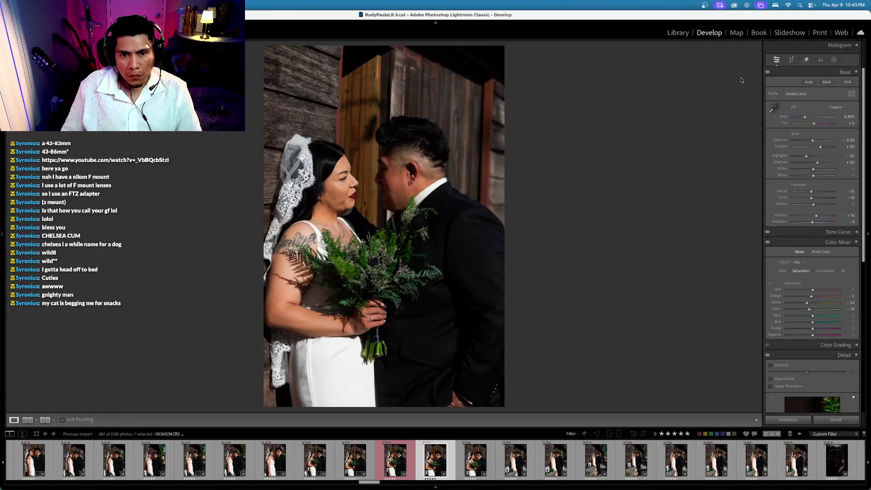
{"action": "key", "text": "Right"}
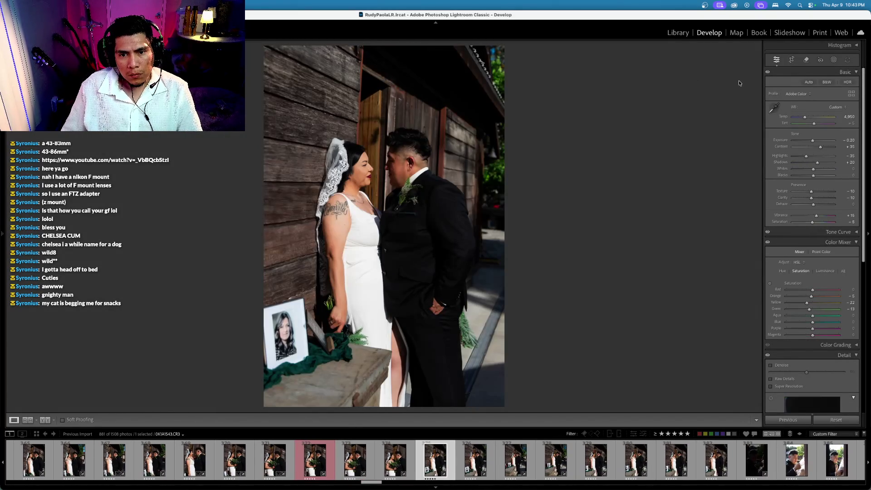
{"action": "key", "text": "6"}
{"action": "key", "text": "Right"}
{"action": "key", "text": "Right"}
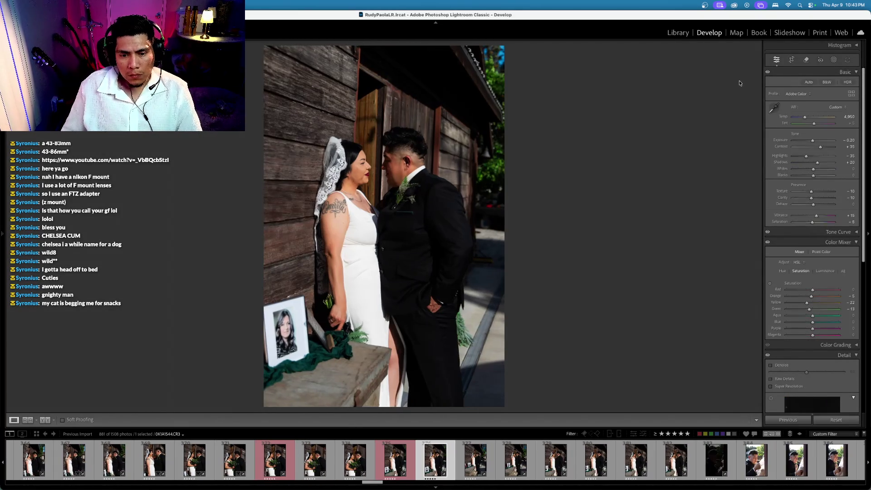
Straighten the wide shot by the steps and spread out all open windows in Mission Control
{"action": "left_click", "coordinate": [792, 60]}
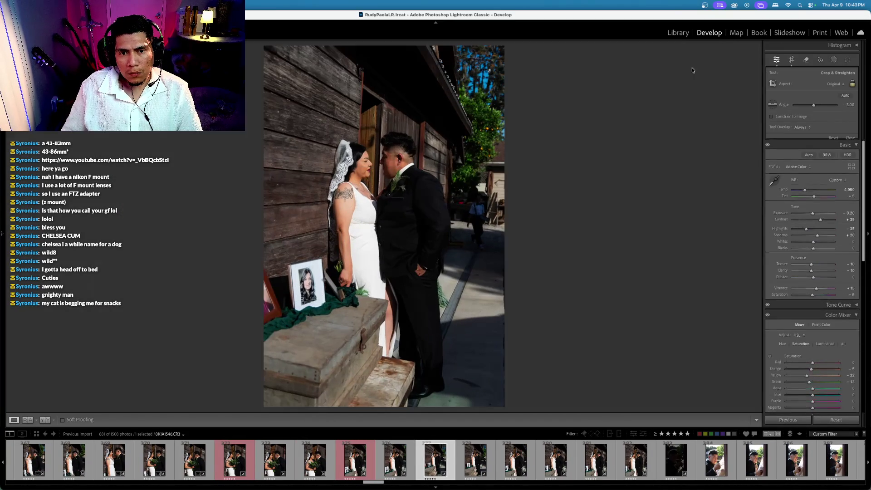
{"action": "key", "text": "Return"}
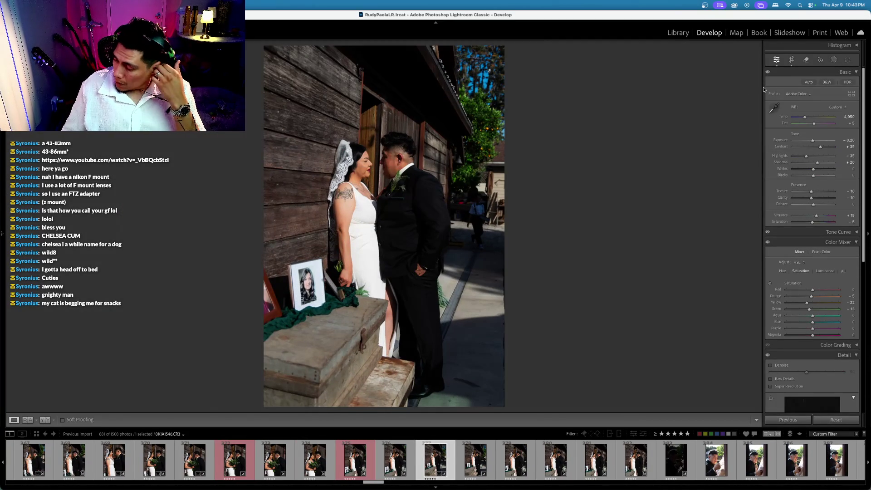
{"action": "key", "text": "ctrl+Up"}
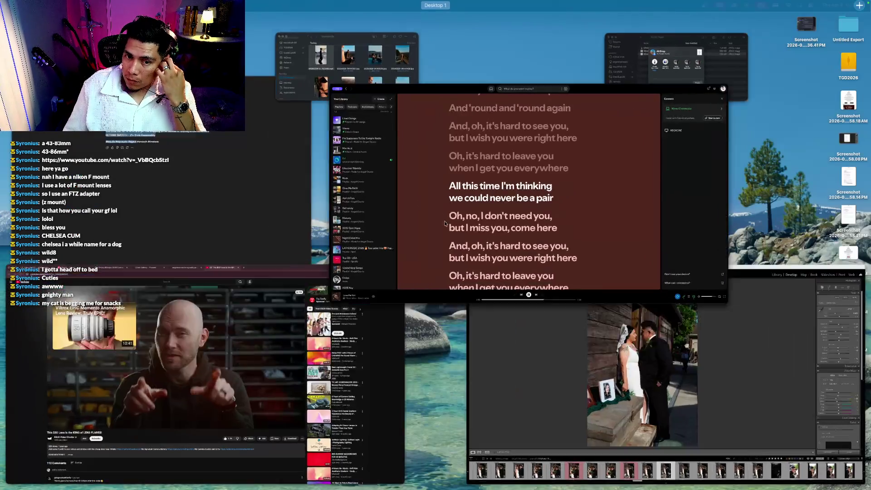
Save 'Love Me Not' to Liked Songs in Spotify, then return to the Lightroom Classic window
{"action": "left_click", "coordinate": [445, 223]}
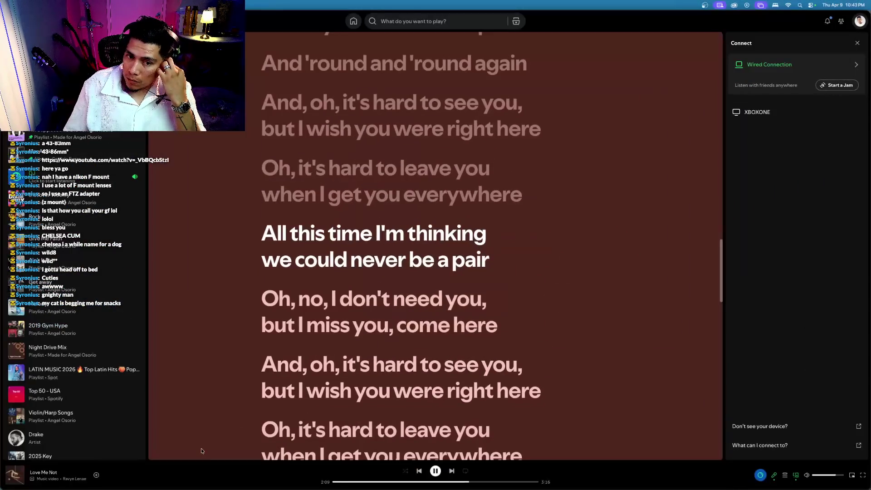
{"action": "left_click", "coordinate": [97, 475]}
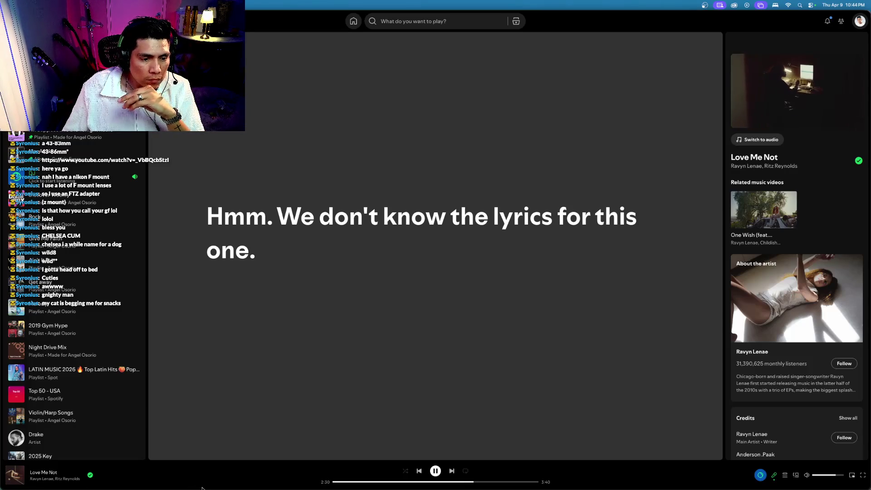
{"action": "key", "text": "ctrl+Up"}
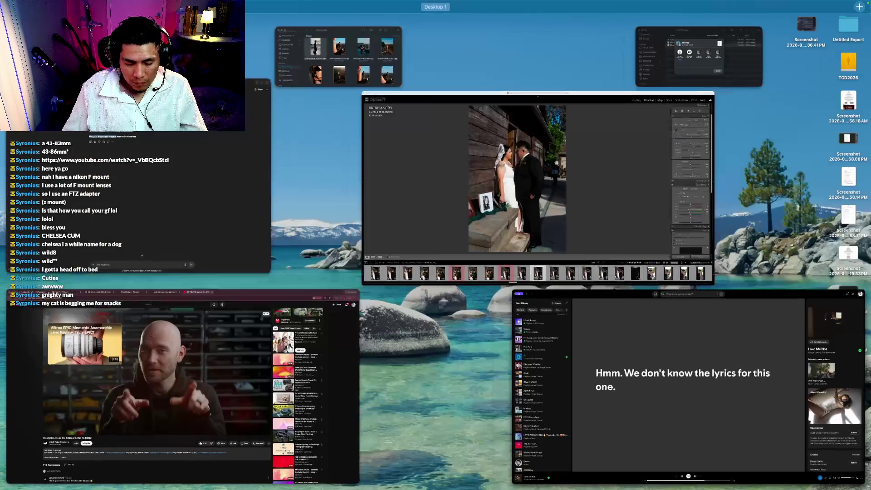
{"action": "key", "text": "ctrl+Up"}
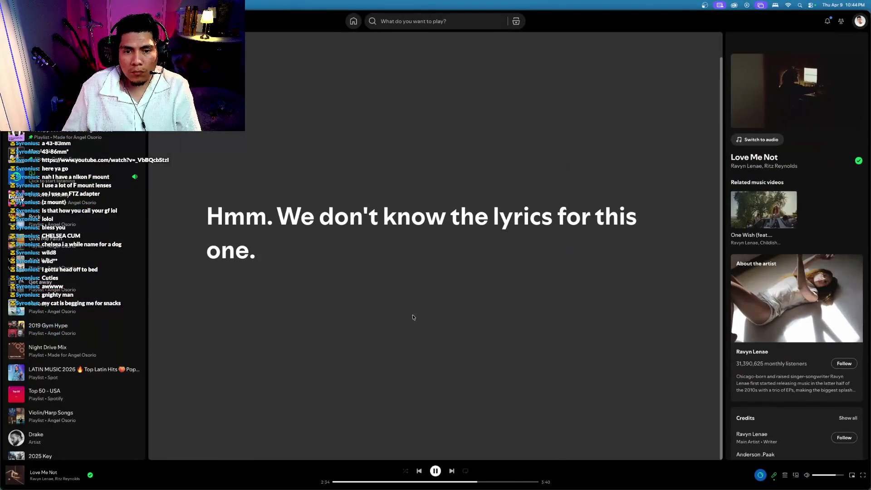
{"action": "key", "text": "ctrl+Up"}
{"action": "left_click", "coordinate": [496, 261]}
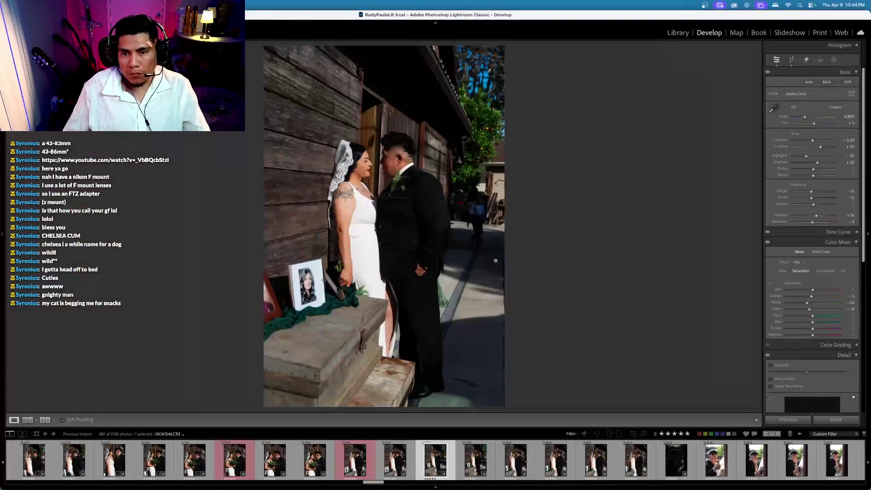
Tilt the wooden-chest photo slightly to level it
{"action": "left_click", "coordinate": [792, 60]}
{"action": "left_click_drag", "start_coordinate": [633, 118], "coordinate": [636, 150]}
{"action": "key", "text": "Return"}
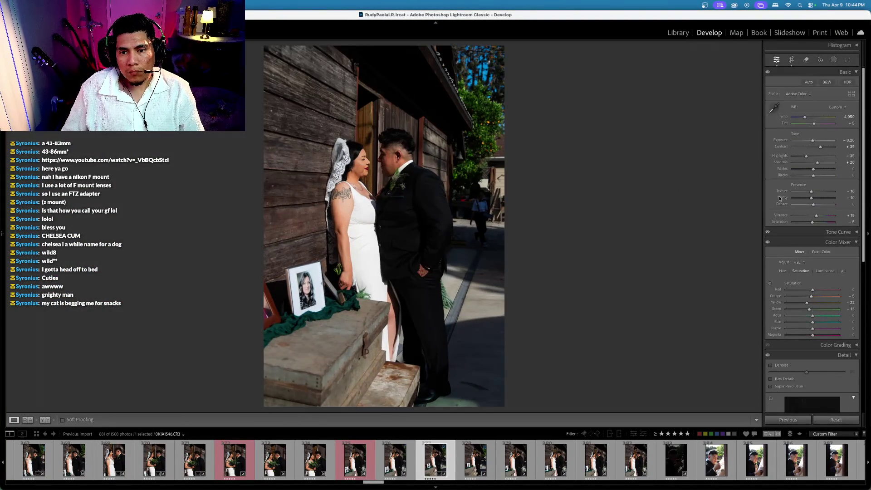
{"action": "scroll", "coordinate": [782, 196], "scroll_direction": "down", "scroll_amount": 5}
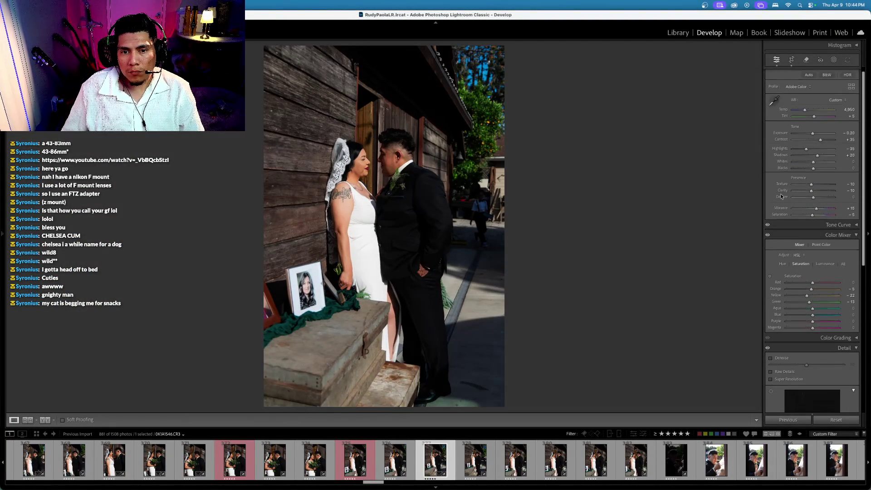
Erase the background passer-by with generative AI using variation 2, then advance two photos
{"action": "left_click", "coordinate": [807, 60]}
{"action": "mouse_move", "coordinate": [480, 238]}
{"action": "left_mouse_down"}
{"action": "mouse_move", "coordinate": [479, 199]}
{"action": "mouse_move", "coordinate": [483, 244]}
{"action": "left_mouse_up"}
{"action": "left_click_drag", "start_coordinate": [481, 207], "coordinate": [472, 236]}
{"action": "left_click", "coordinate": [844, 182]}
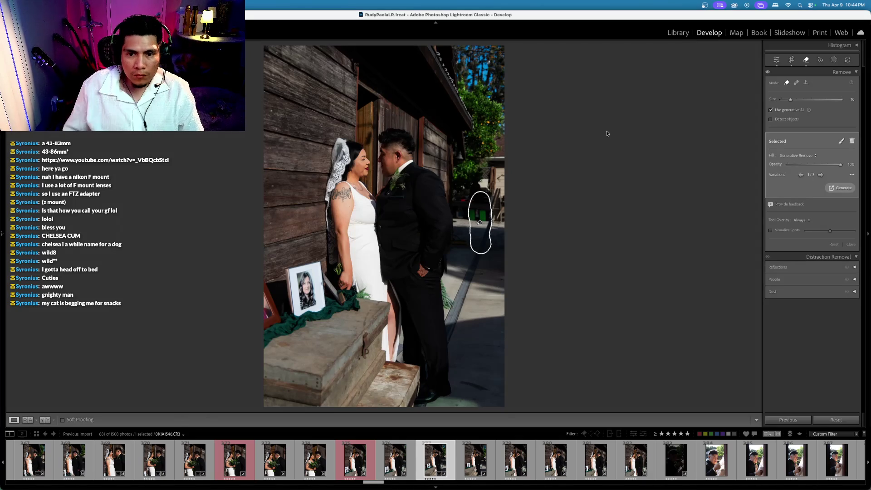
{"action": "left_click", "coordinate": [820, 175]}
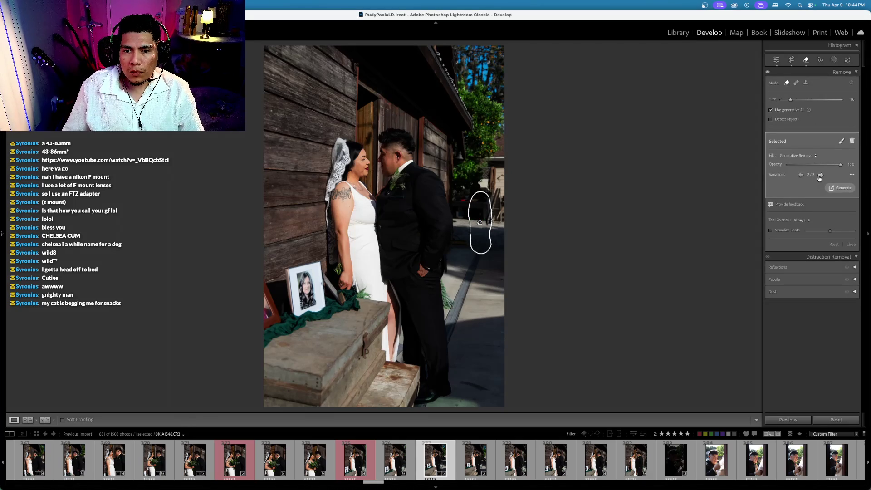
{"action": "left_click", "coordinate": [807, 66]}
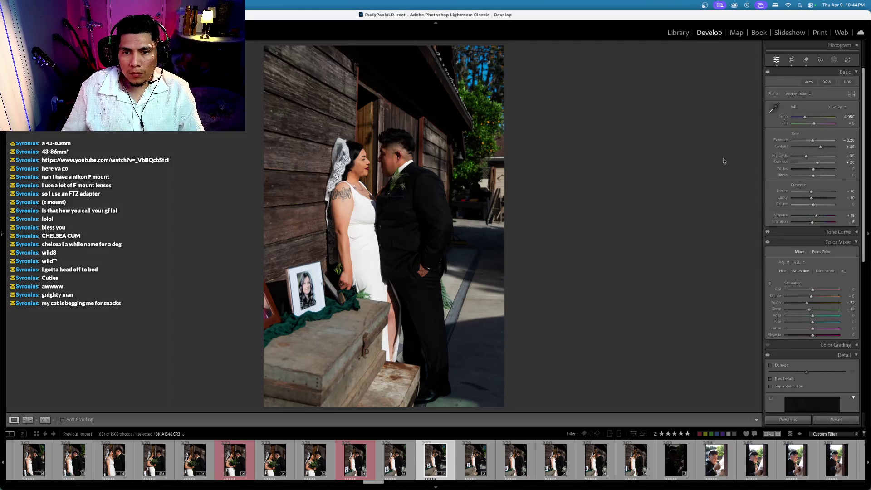
{"action": "key", "text": "Right"}
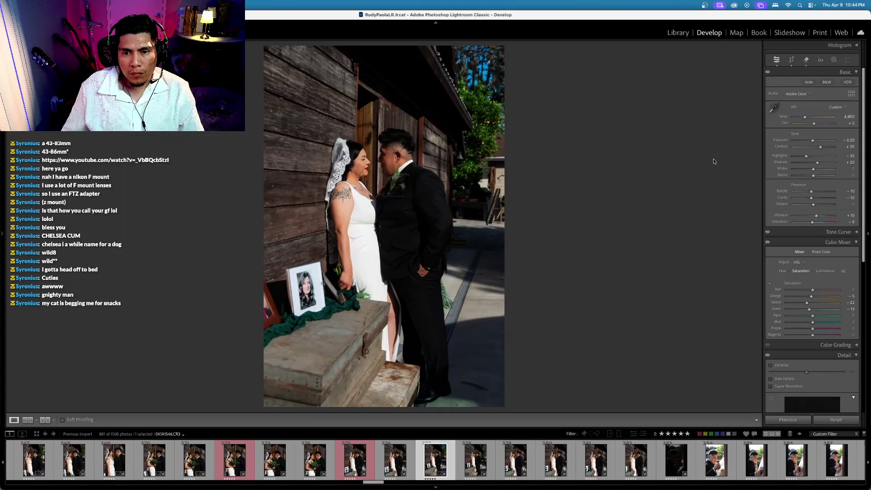
{"action": "key", "text": "Right"}
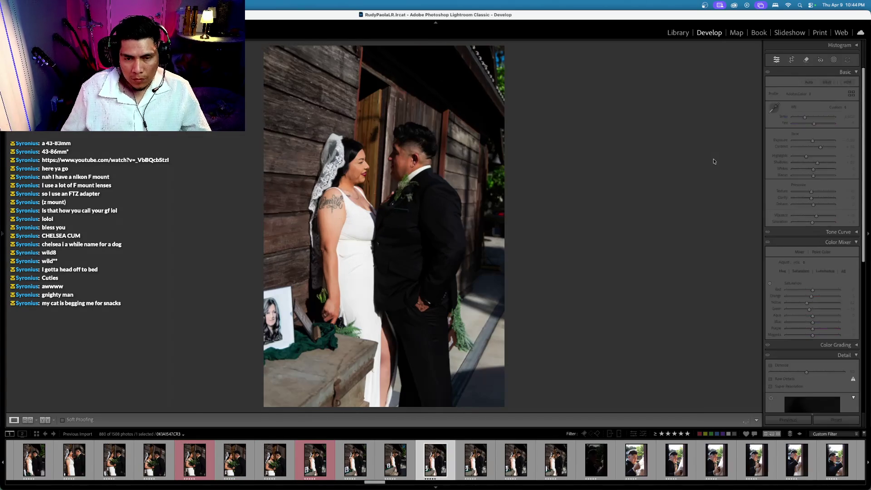
On the dark groom close-up, reset exposure and set it to −0.20
{"action": "key", "text": "Right"}
{"action": "key", "text": "Right"}
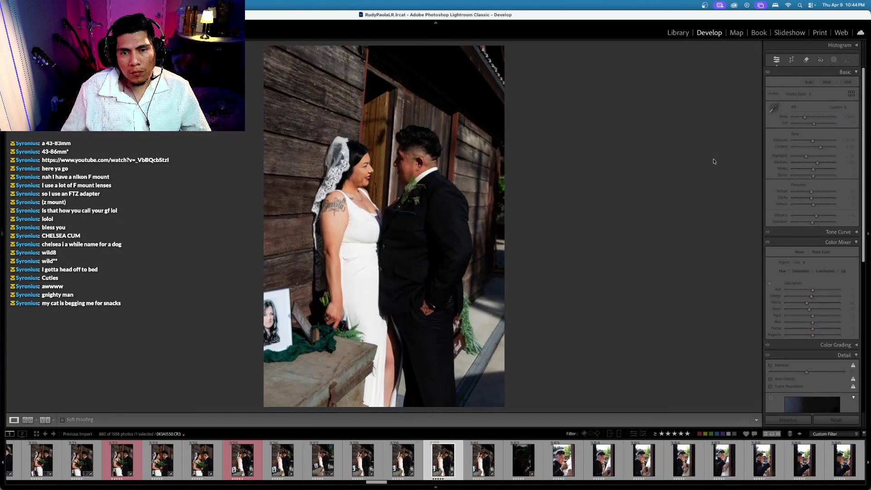
{"action": "key", "text": "Right"}
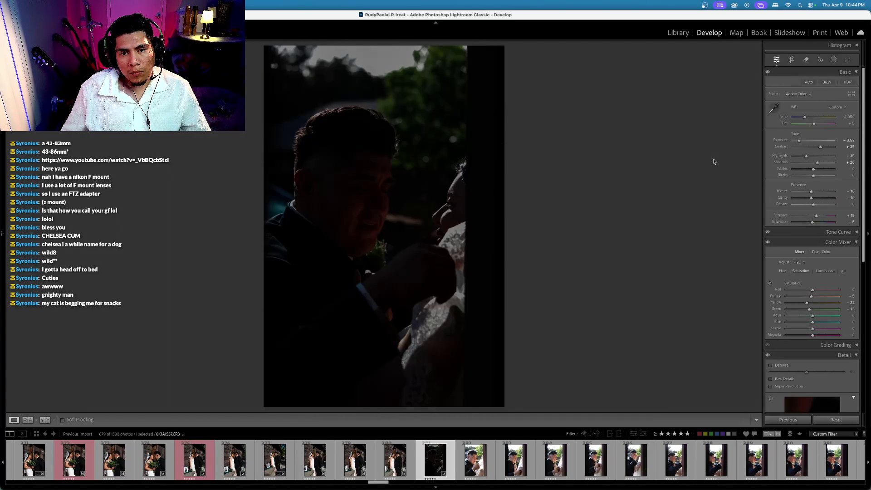
{"action": "double_click", "coordinate": [783, 141]}
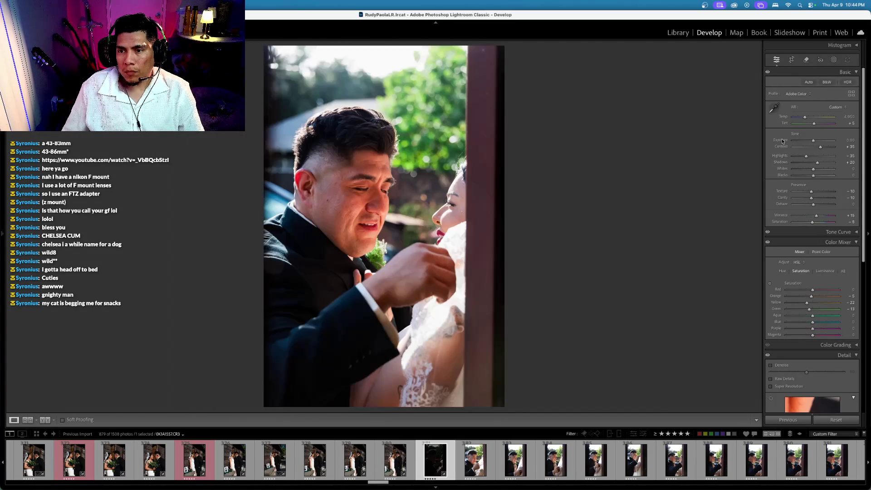
{"action": "key", "text": "equal"}
{"action": "key", "text": "minus"}
{"action": "key", "text": "minus"}
{"action": "key", "text": "minus"}
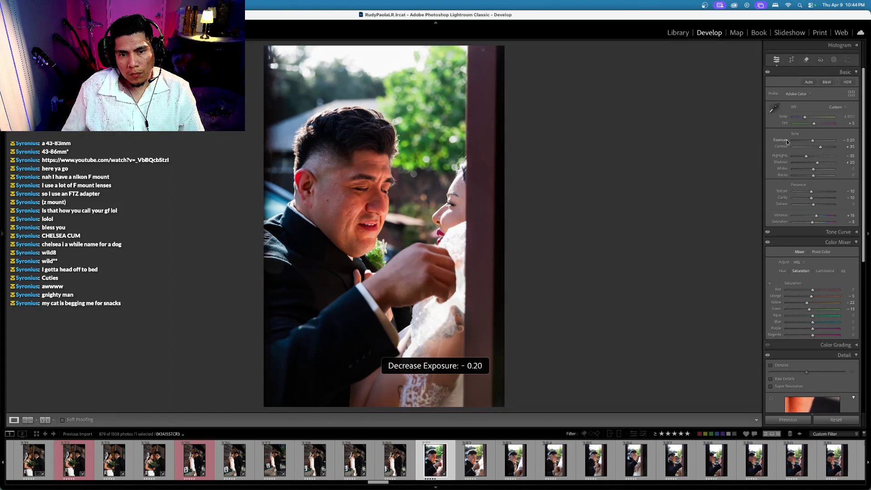
Warm the white balance to 4,950 temperature with tint 0 and compare before/after
{"action": "scroll", "coordinate": [785, 118], "scroll_direction": "down", "scroll_amount": 1}
{"action": "scroll", "coordinate": [786, 105], "scroll_direction": "down", "scroll_amount": 1}
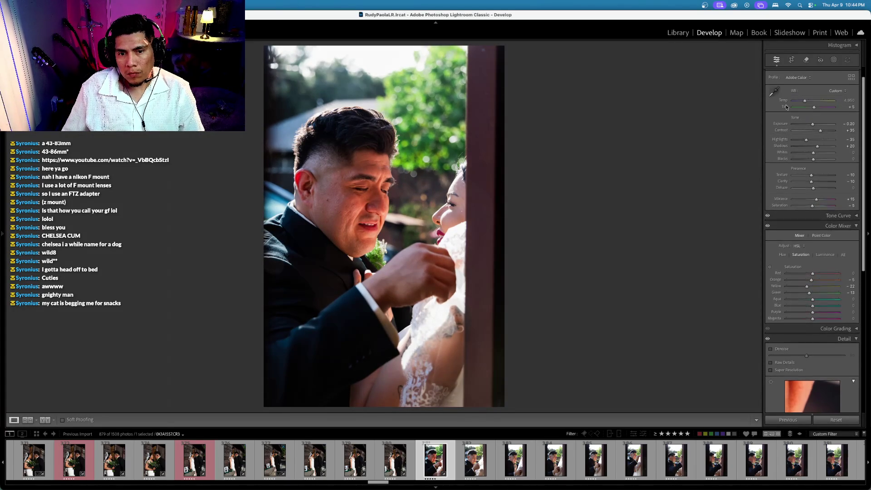
{"action": "scroll", "coordinate": [787, 107], "scroll_direction": "down", "scroll_amount": 1}
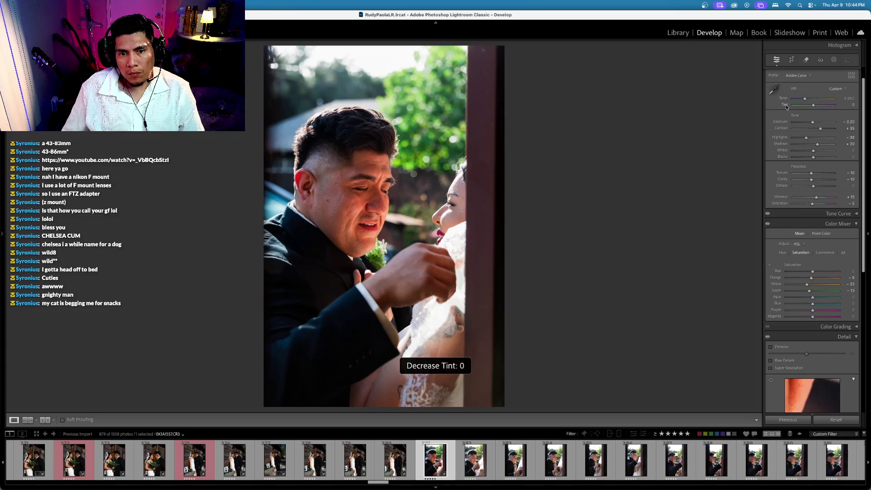
{"action": "scroll", "coordinate": [787, 107], "scroll_direction": "down", "scroll_amount": 1}
{"action": "scroll", "coordinate": [787, 107], "scroll_direction": "up", "scroll_amount": 2}
{"action": "scroll", "coordinate": [787, 107], "scroll_direction": "down", "scroll_amount": 1}
{"action": "scroll", "coordinate": [787, 107], "scroll_direction": "up", "scroll_amount": 1}
{"action": "scroll", "coordinate": [785, 104], "scroll_direction": "down", "scroll_amount": 1}
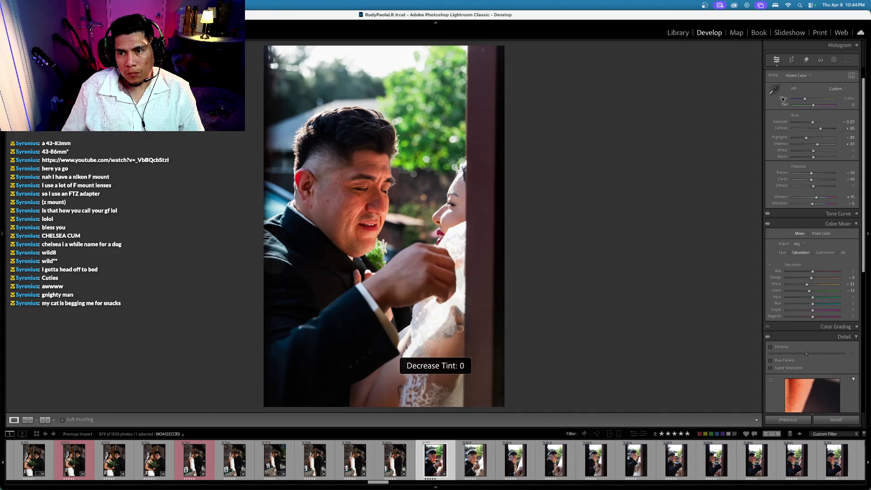
{"action": "scroll", "coordinate": [782, 99], "scroll_direction": "down", "scroll_amount": 1}
{"action": "scroll", "coordinate": [782, 99], "scroll_direction": "down", "scroll_amount": 1}
{"action": "scroll", "coordinate": [783, 99], "scroll_direction": "up", "scroll_amount": 1}
{"action": "key", "text": "backslash"}
{"action": "key", "text": "backslash"}
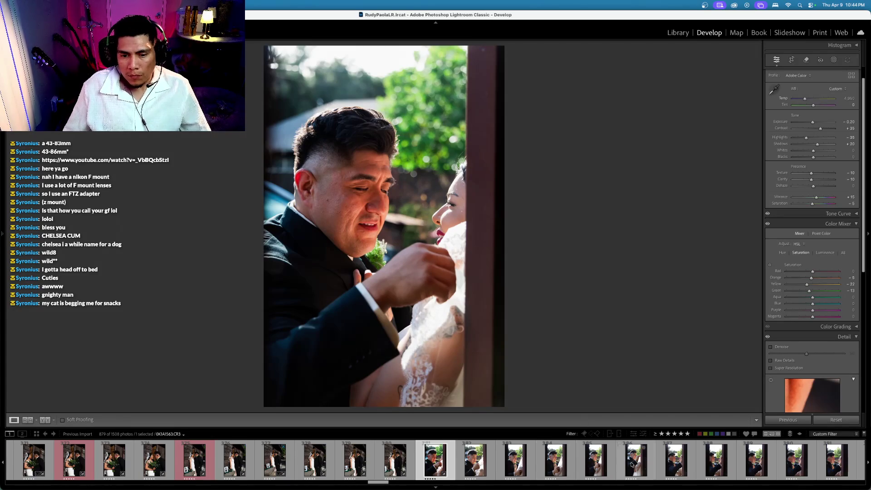
{"action": "scroll", "coordinate": [637, 462], "scroll_direction": "down", "scroll_amount": 8}
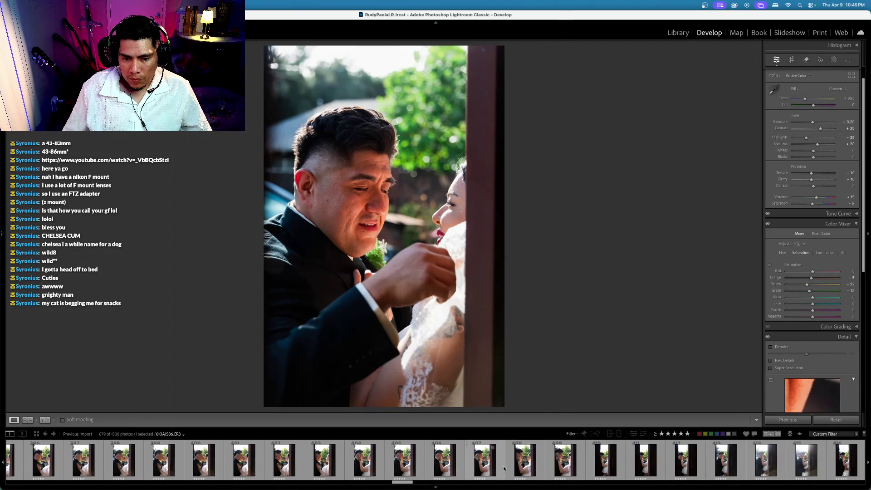
Synchronize the close-up's settings across the doorway shots and rate the photo four stars
{"action": "left_click", "coordinate": [572, 467], "text": "shift"}
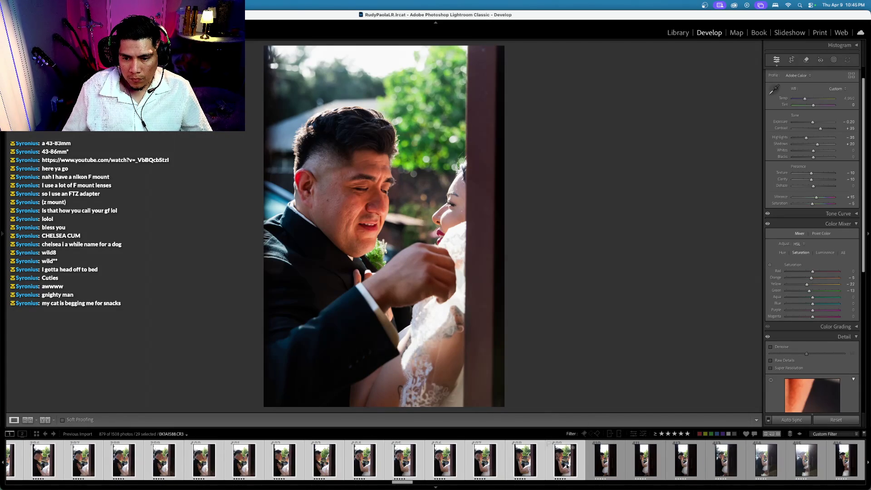
{"action": "key", "text": "super+shift+s"}
{"action": "key", "text": "Return"}
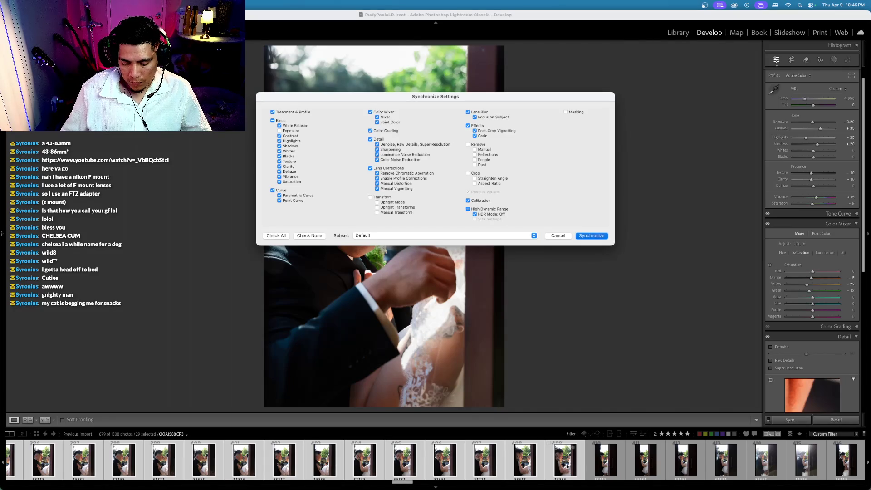
{"action": "key", "text": "4"}
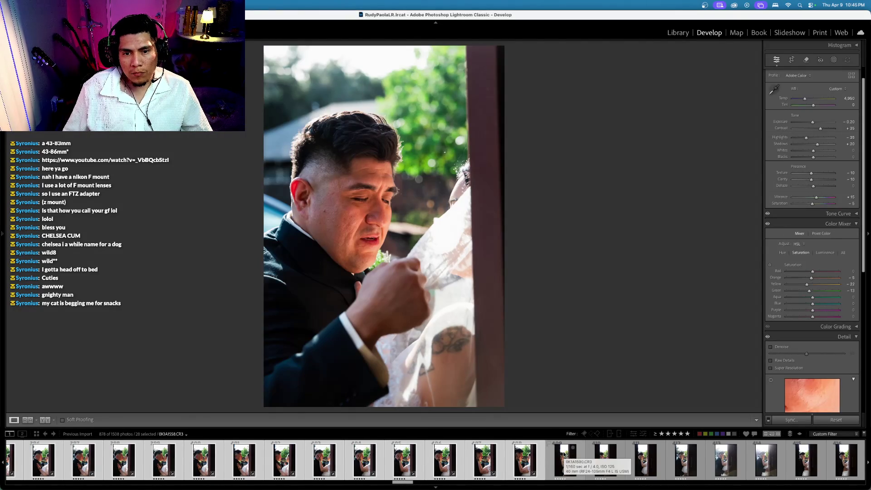
Step through the synced photos, landing on the bride touching the groom's face
{"action": "key", "text": "Right"}
{"action": "key", "text": "Right"}
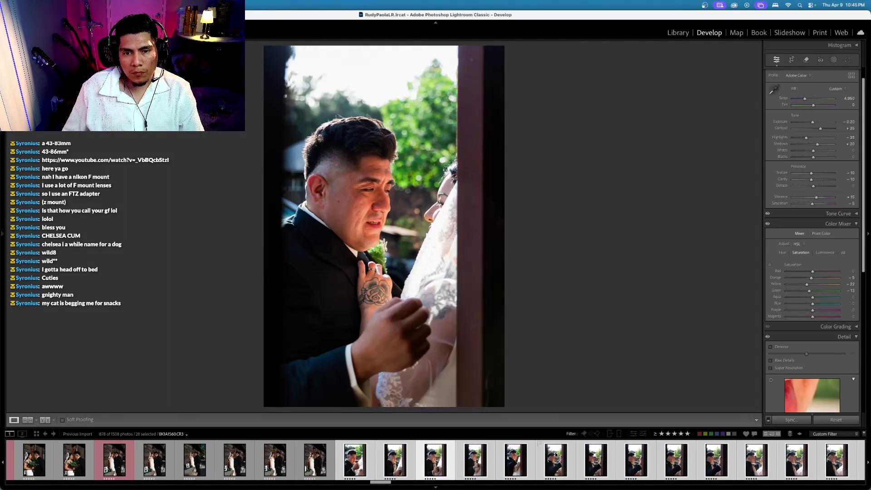
{"action": "key", "text": "Right"}
{"action": "key", "text": "Right"}
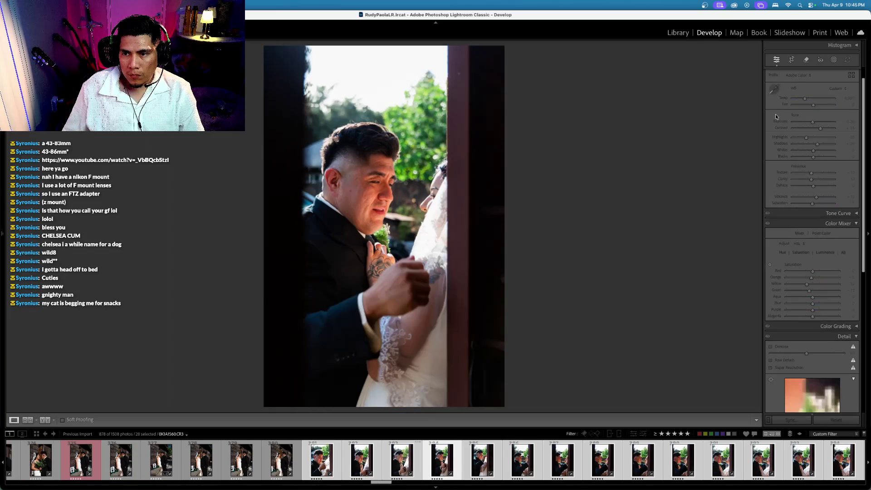
{"action": "key", "text": "Right"}
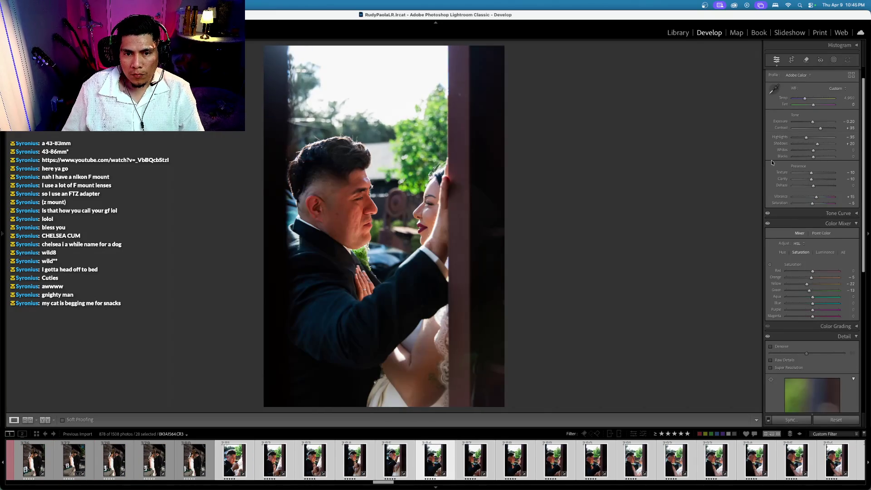
{"action": "key", "text": "Right"}
{"action": "key", "text": "Right"}
{"action": "key", "text": "Left"}
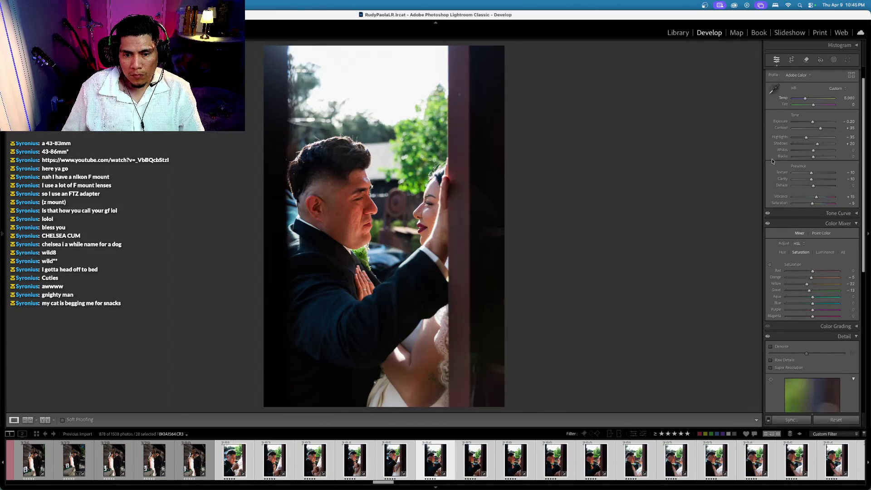
Advance four portraits and convert one to black-and-white with Saturation −100
{"action": "left_click", "coordinate": [781, 122]}
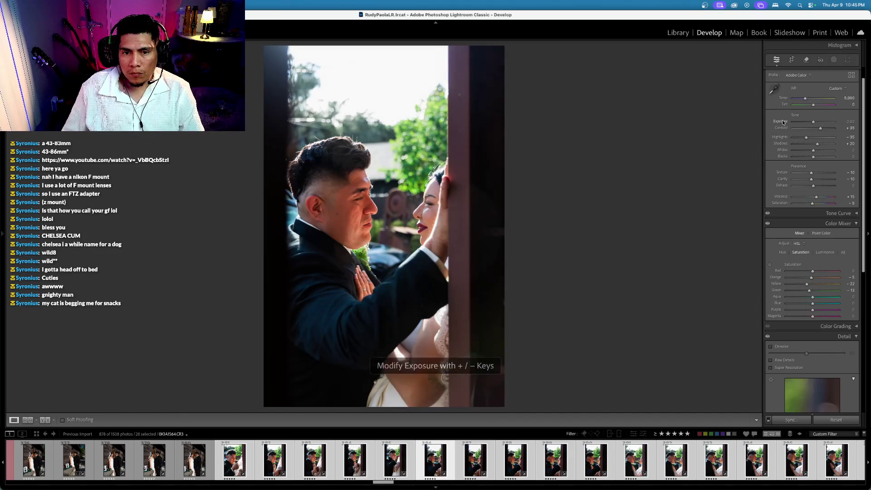
{"action": "key", "text": "Right"}
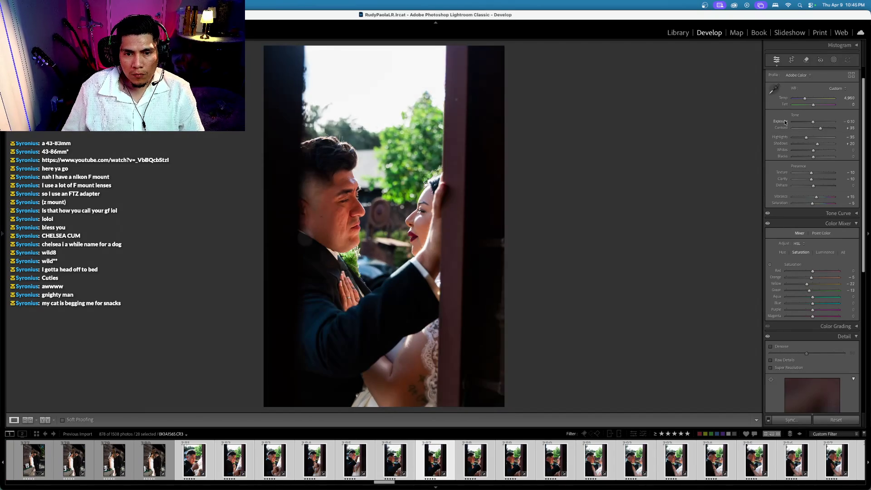
{"action": "key", "text": "Right"}
{"action": "key", "text": "Right"}
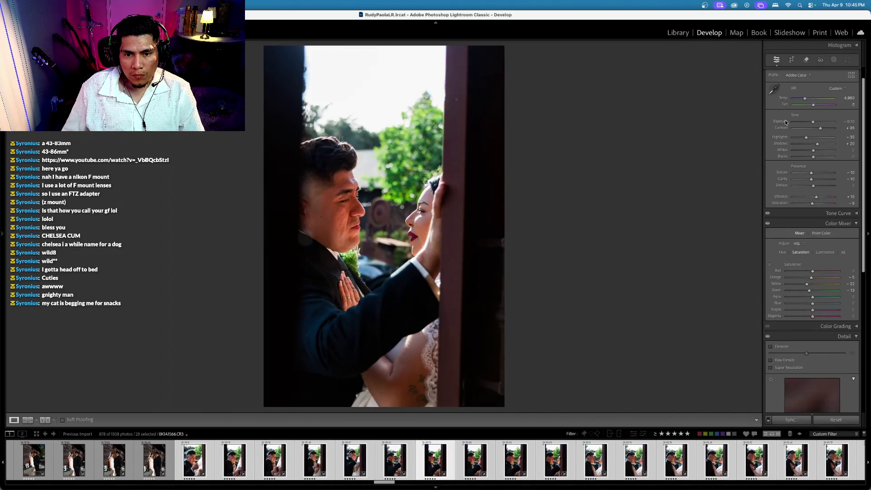
{"action": "key", "text": "Right"}
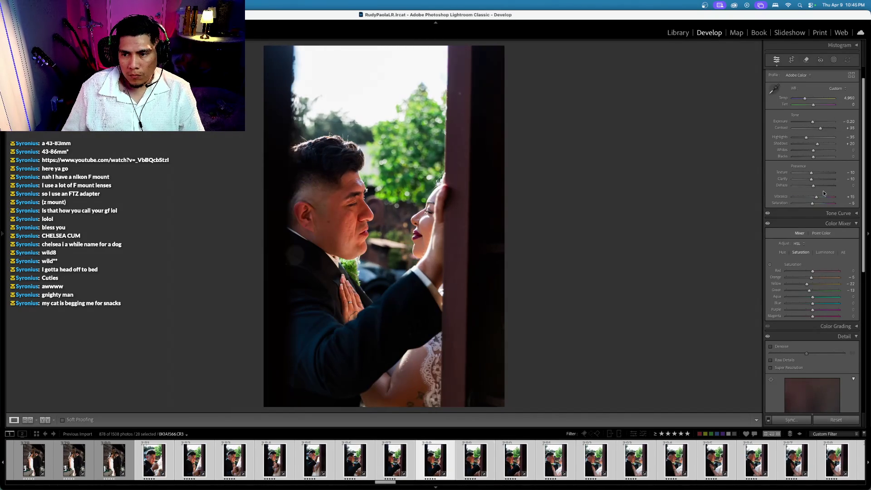
{"action": "key", "text": "Right"}
{"action": "scroll", "coordinate": [824, 200], "scroll_direction": "up", "scroll_amount": 1}
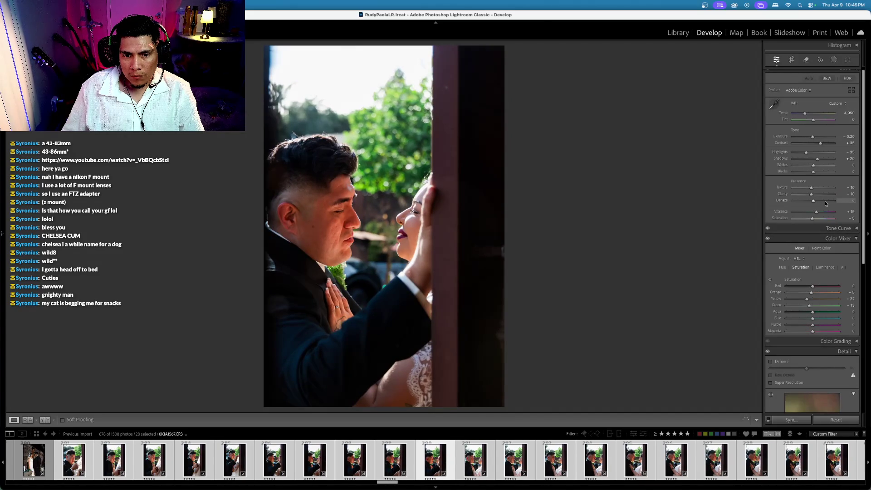
{"action": "left_click_drag", "start_coordinate": [814, 219], "coordinate": [793, 218]}
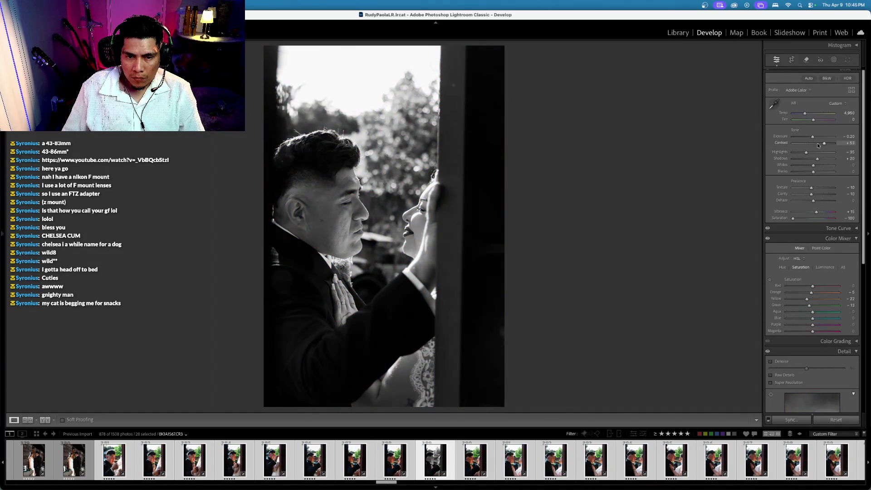
Make another portrait black-and-white with boosted contrast, then darken the next to exposure −0.40
{"action": "key", "text": "Right"}
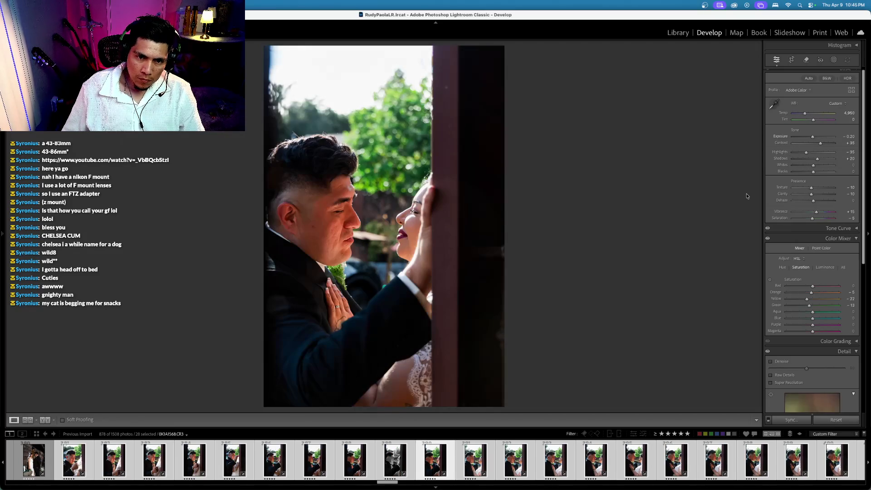
{"action": "key", "text": "Right"}
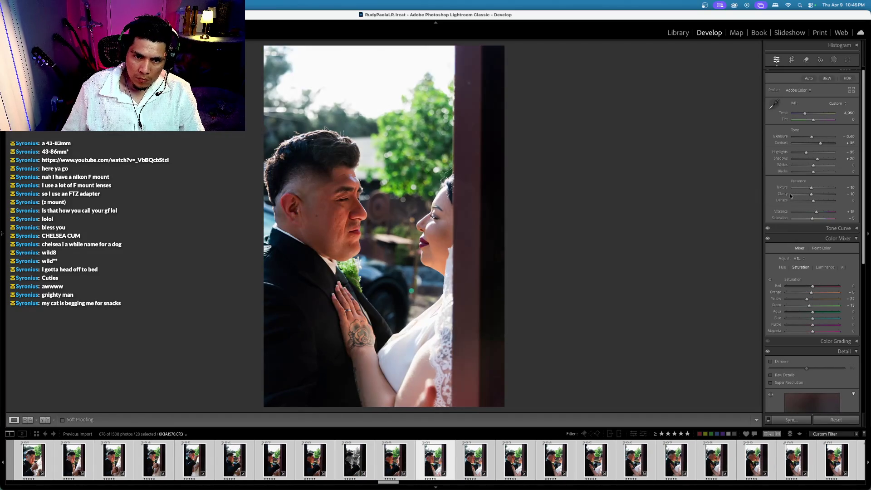
{"action": "key", "text": "Left"}
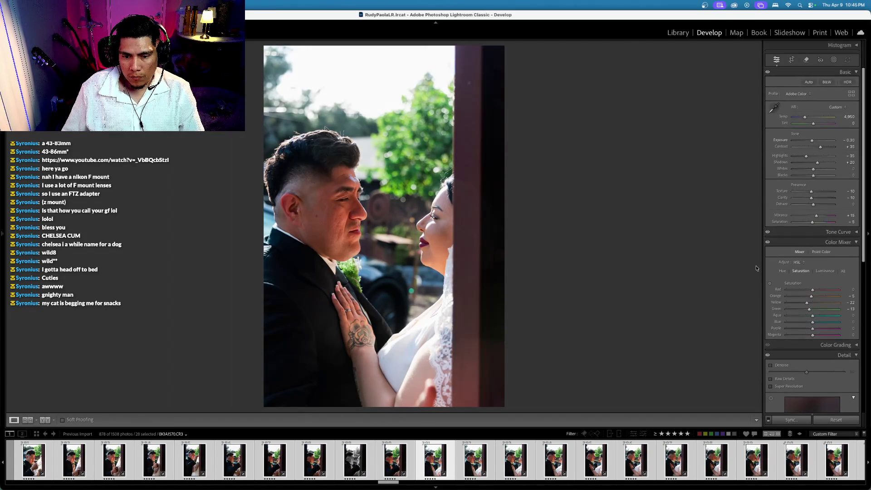
{"action": "key", "text": "Right"}
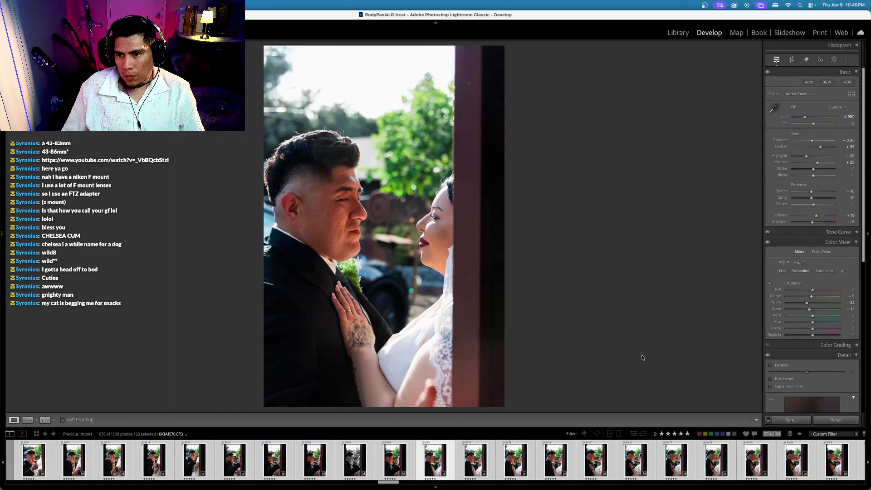
{"action": "left_click_drag", "start_coordinate": [813, 222], "coordinate": [620, 236]}
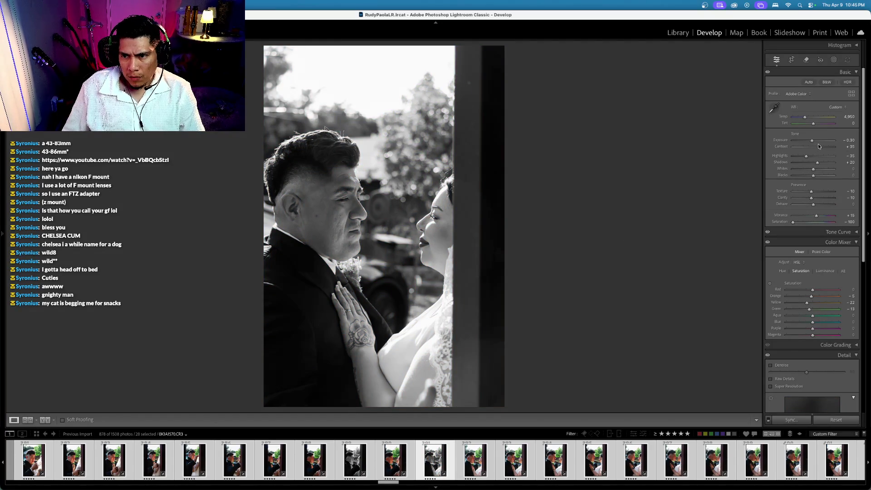
{"action": "left_click_drag", "start_coordinate": [824, 146], "coordinate": [824, 147]}
{"action": "key", "text": "Right"}
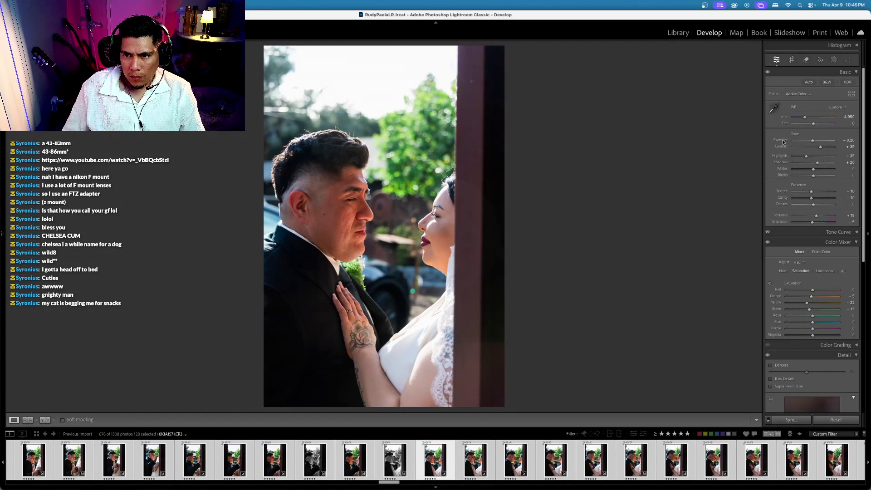
{"action": "left_click_drag", "start_coordinate": [783, 143], "coordinate": [807, 117]}
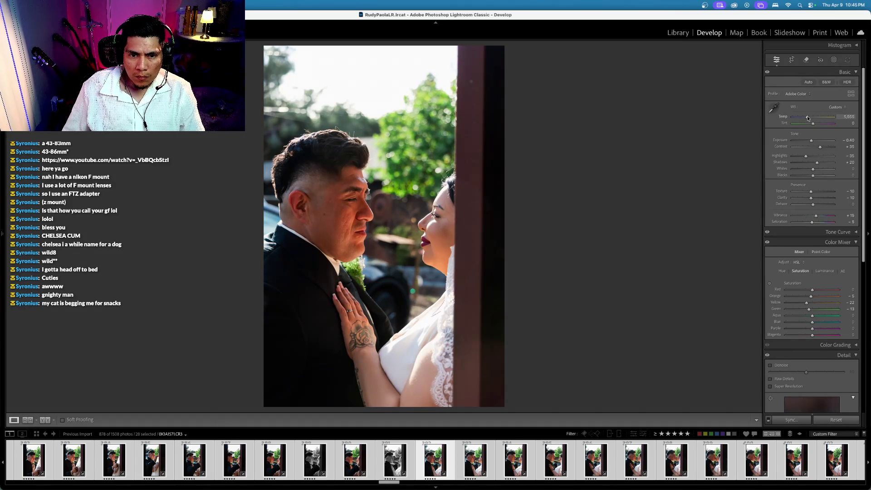
Advance through the portraits, then back up one to the couple kissing by the door frame
{"action": "key", "text": "Right"}
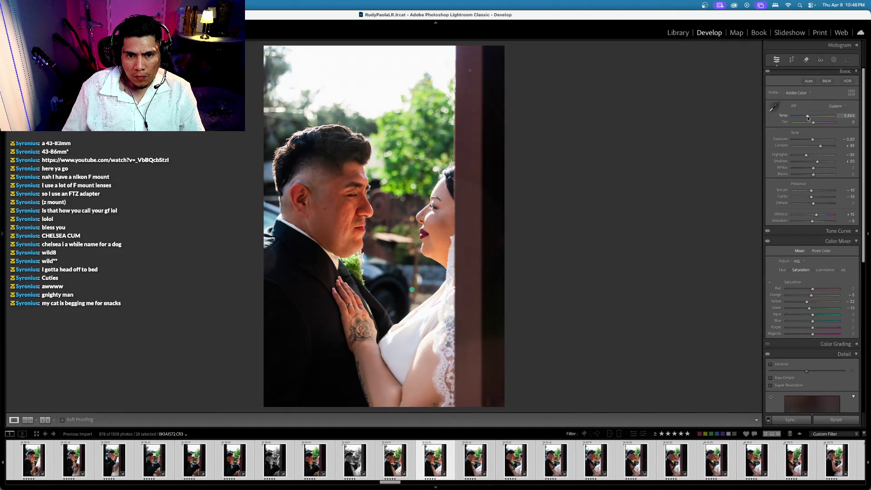
{"action": "key", "text": "Right"}
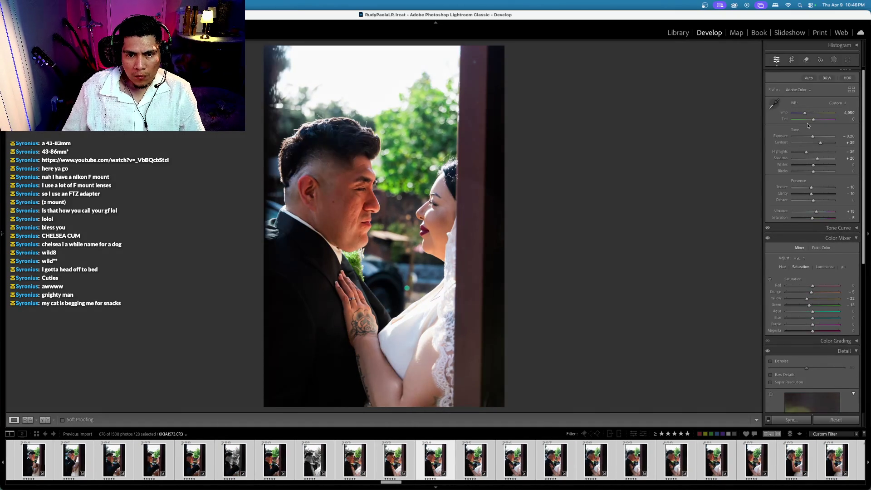
{"action": "scroll", "coordinate": [806, 117], "scroll_direction": "up", "scroll_amount": 1}
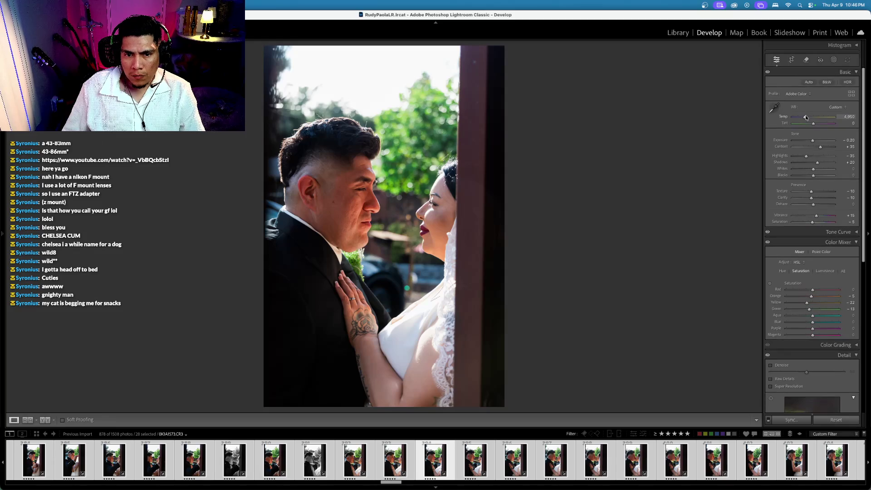
{"action": "key", "text": "Right"}
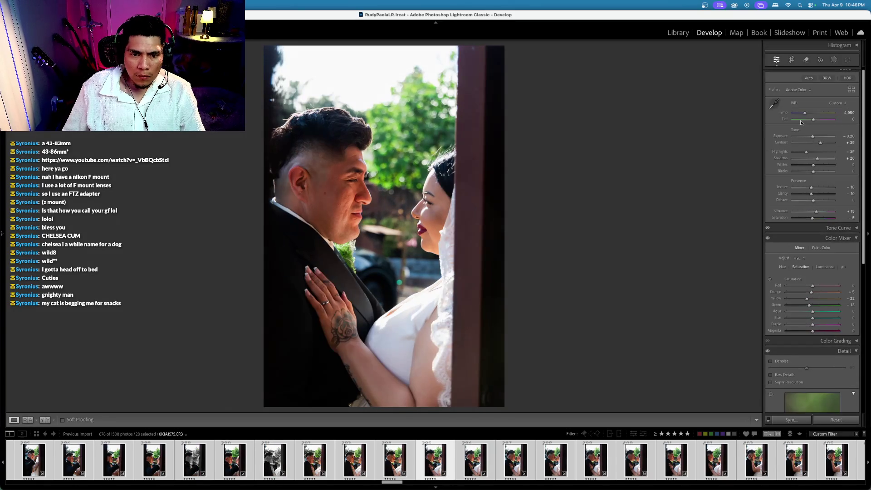
{"action": "key", "text": "Right"}
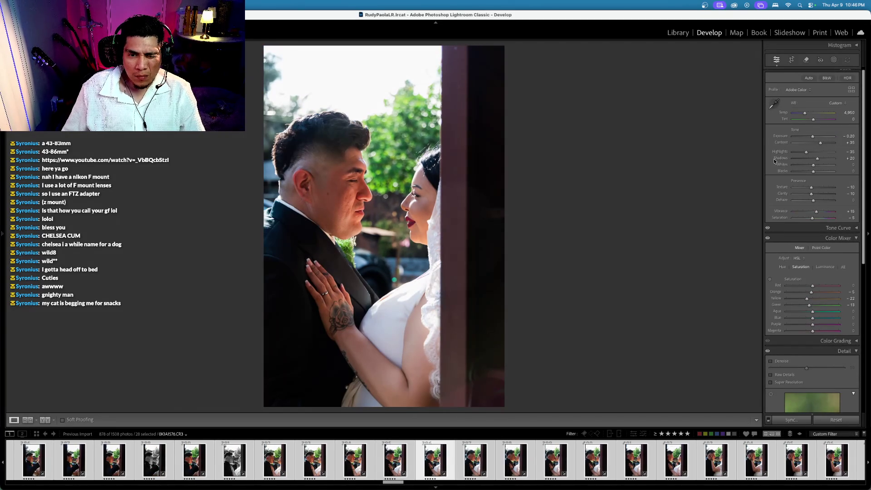
{"action": "key", "text": "Right"}
{"action": "key", "text": "Right"}
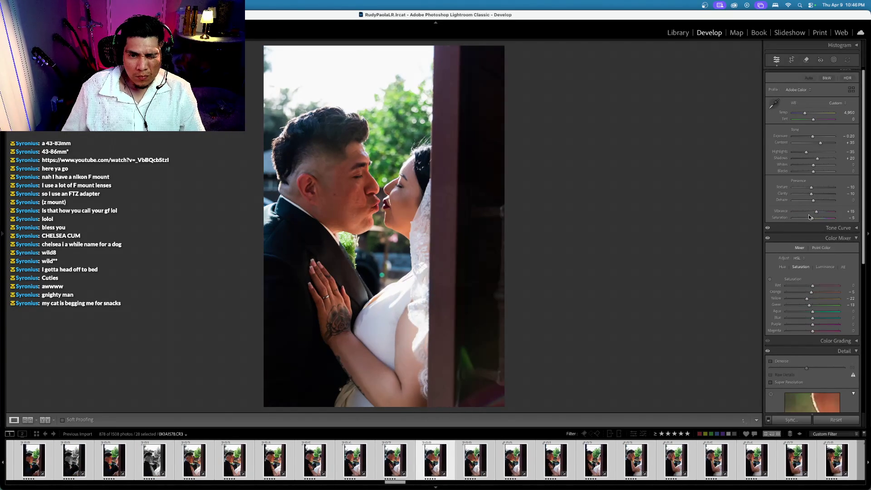
{"action": "key", "text": "Right"}
{"action": "key", "text": "Right"}
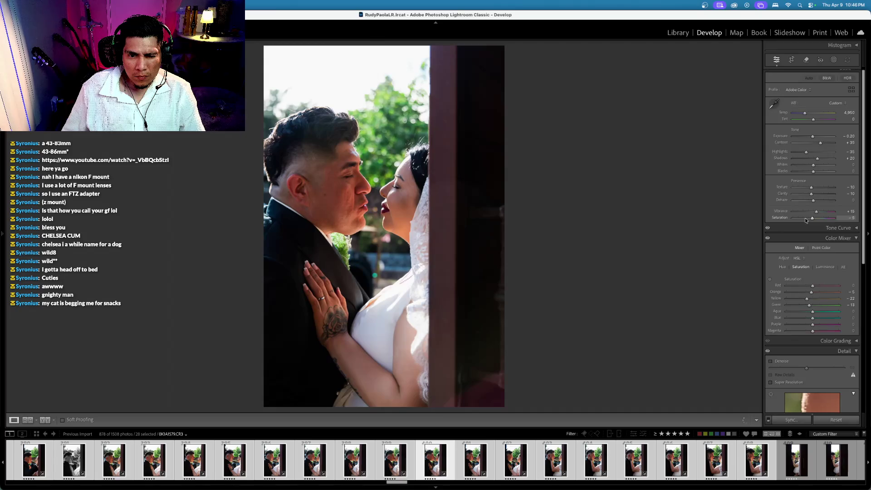
{"action": "key", "text": "Left"}
Create a virtual copy of the kissing portrait
{"action": "left_click", "coordinate": [439, 477]}
{"action": "right_click", "coordinate": [436, 476]}
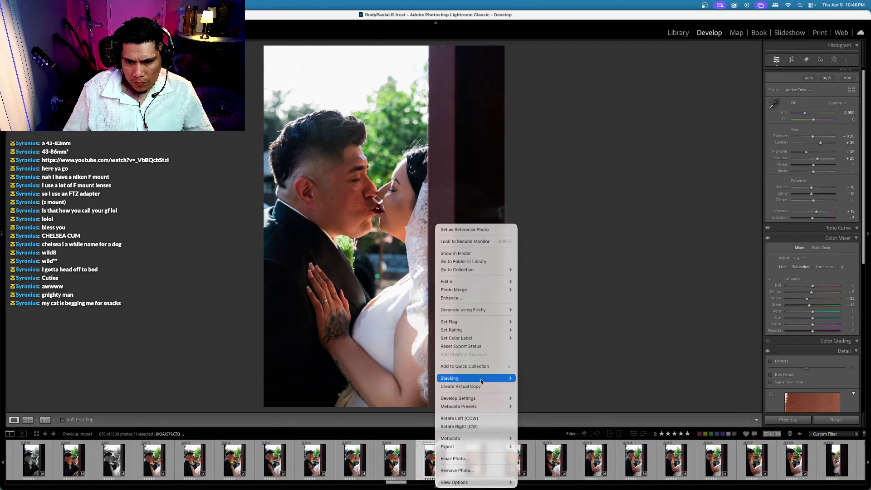
{"action": "left_click", "coordinate": [461, 386]}
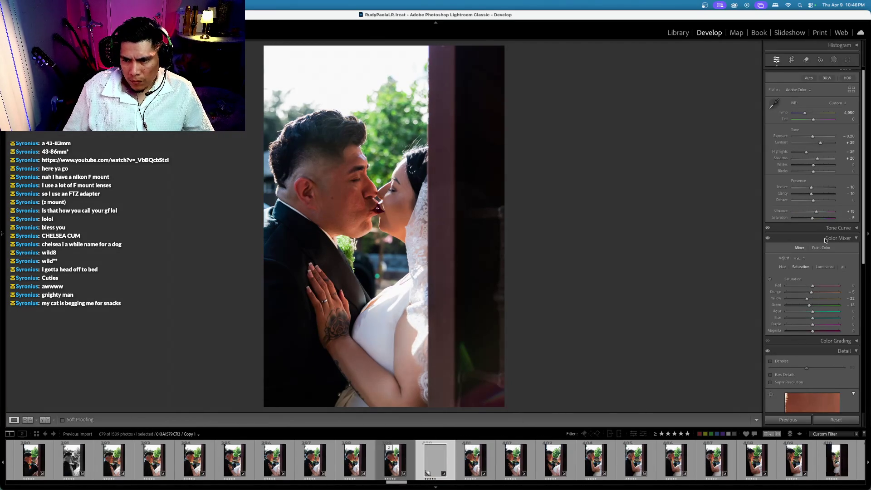
Give the copy Saturation −100, Contrast +58 and Exposure 0.00
{"action": "left_click_drag", "start_coordinate": [812, 218], "coordinate": [792, 218]}
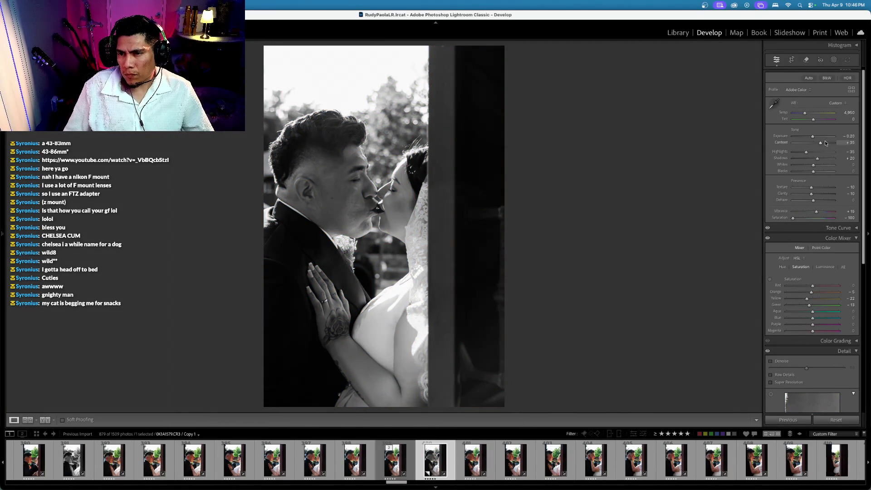
{"action": "left_click", "coordinate": [825, 142]}
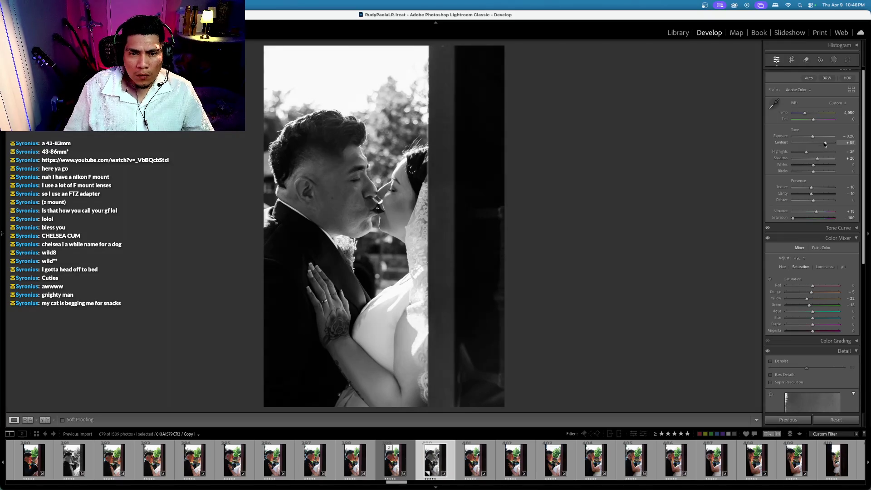
{"action": "left_click", "coordinate": [781, 137]}
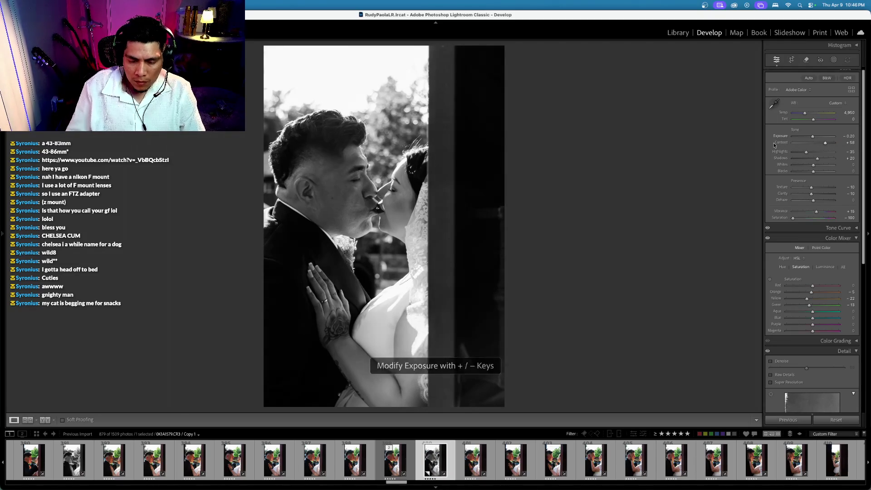
{"action": "key", "text": "equal"}
{"action": "key", "text": "Right"}
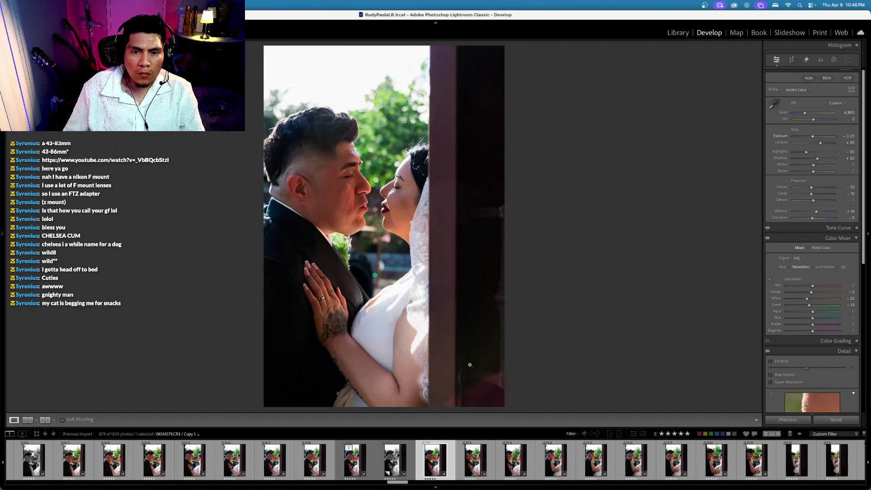
Darken the next three couple portraits' exposure to -0.50, -0.30 and -0.30
{"action": "key", "text": "Right"}
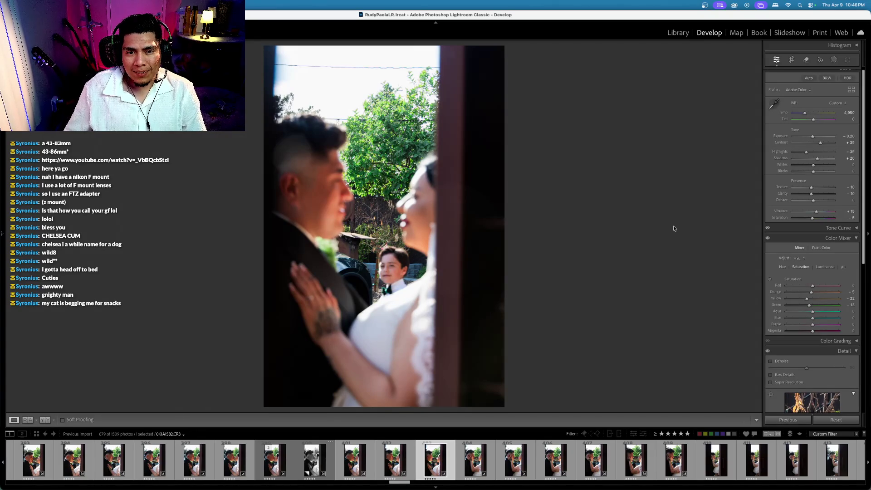
{"action": "key", "text": "minus"}
{"action": "key", "text": "minus"}
{"action": "key", "text": "minus"}
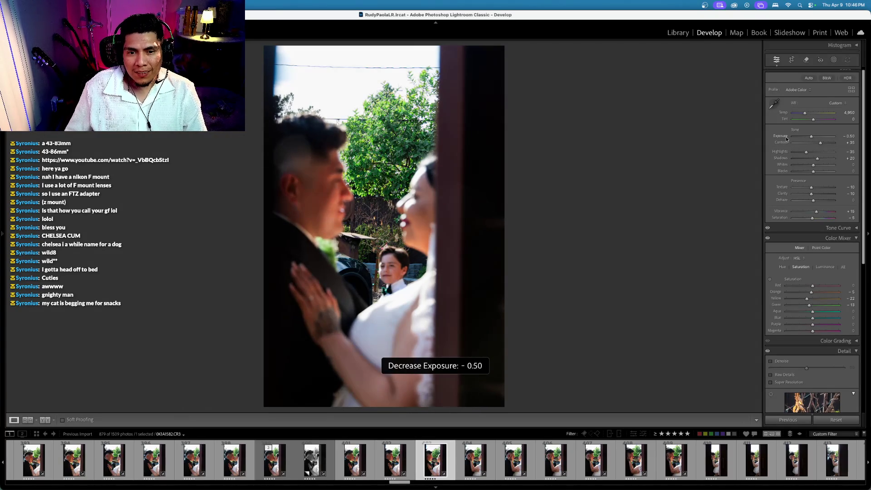
{"action": "left_click", "coordinate": [791, 60]}
{"action": "key", "text": "Right"}
{"action": "key", "text": "minus"}
{"action": "key", "text": "minus"}
{"action": "key", "text": "Right"}
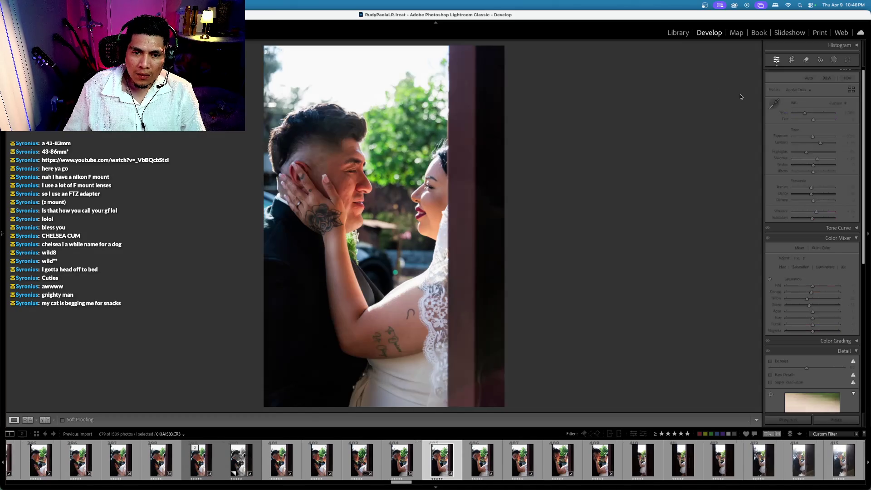
{"action": "key", "text": "minus"}
Lower exposure on two more portraits and lift the black-and-white one to -0.20
{"action": "key", "text": "Right"}
{"action": "key", "text": "minus"}
{"action": "key", "text": "Right"}
{"action": "key", "text": "Right"}
{"action": "key", "text": "minus"}
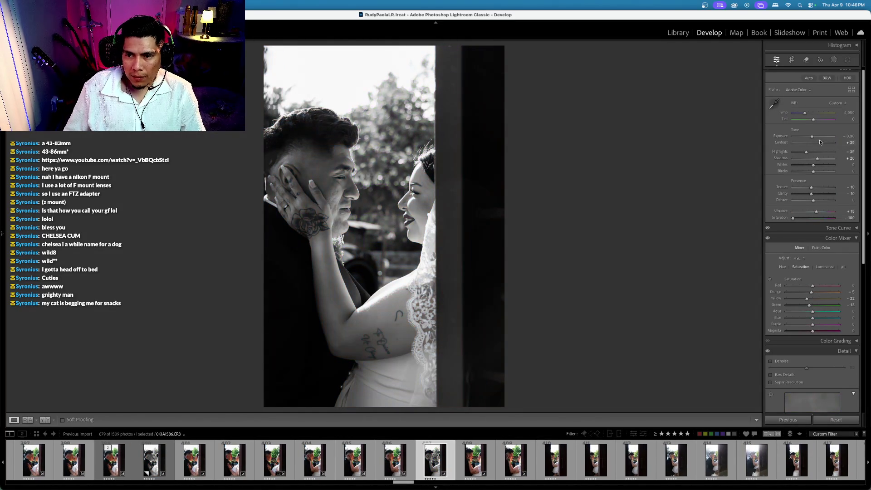
{"action": "key", "text": "equal"}
Rate a portrait 4 stars, set the doorway shot to -0.10, and add an earlier portrait
{"action": "key", "text": "Right"}
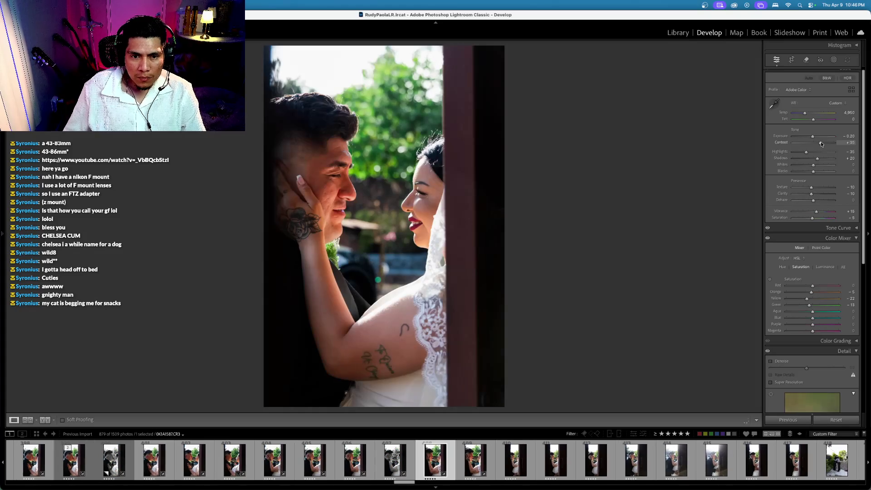
{"action": "key", "text": "Right"}
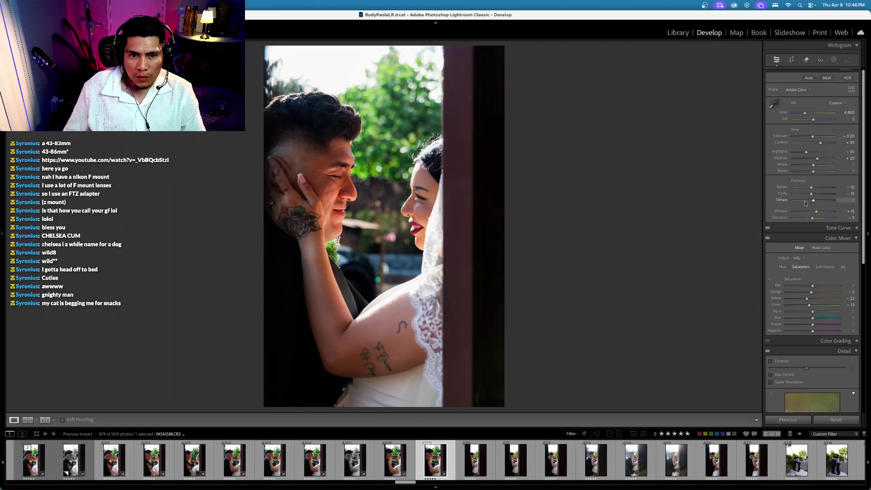
{"action": "key", "text": "4"}
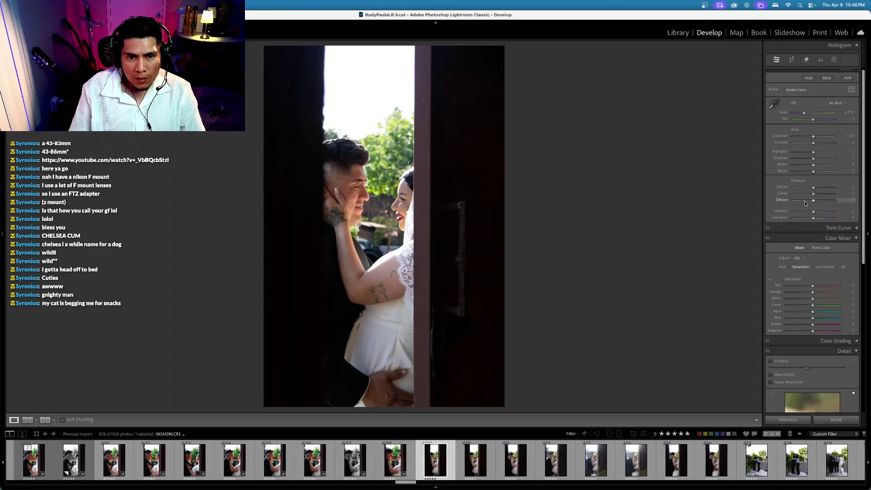
{"action": "key", "text": "minus"}
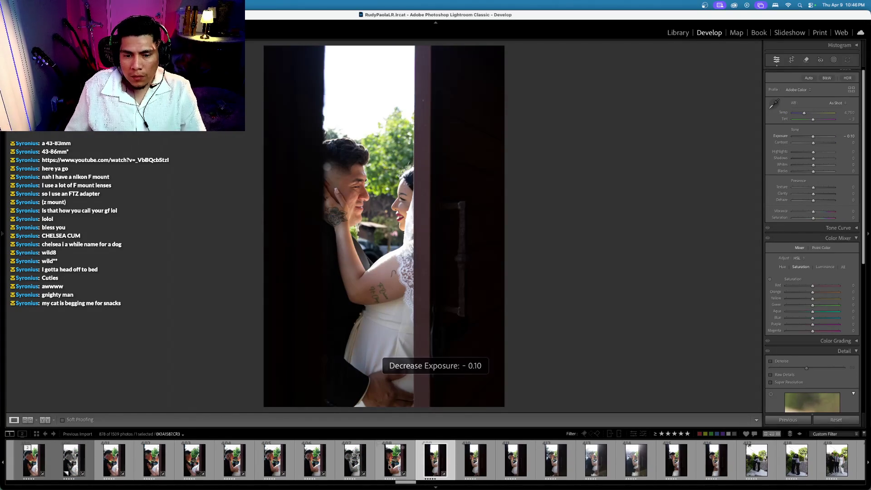
{"action": "scroll", "coordinate": [489, 457], "scroll_direction": "up", "scroll_amount": 10}
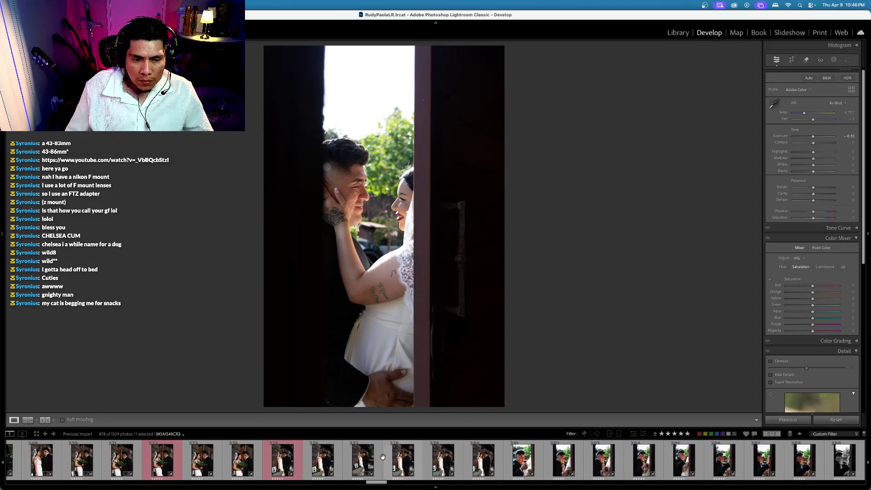
{"action": "scroll", "coordinate": [489, 457], "scroll_direction": "down", "scroll_amount": 3}
{"action": "left_click", "coordinate": [476, 465], "text": "super"}
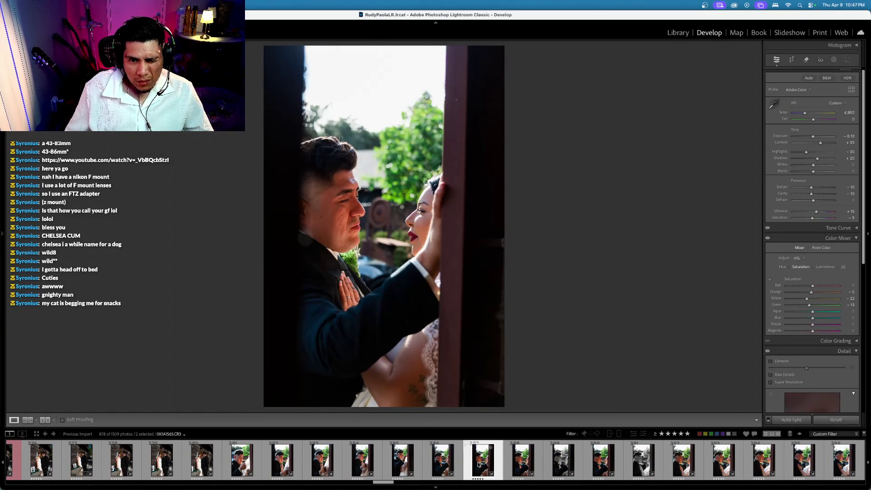
Open doorway photo 0K1A1590, set exposure to −0.20, and keep temperature at 4,950
{"action": "scroll", "coordinate": [479, 461], "scroll_direction": "down", "scroll_amount": 12}
{"action": "left_click", "coordinate": [436, 460]}
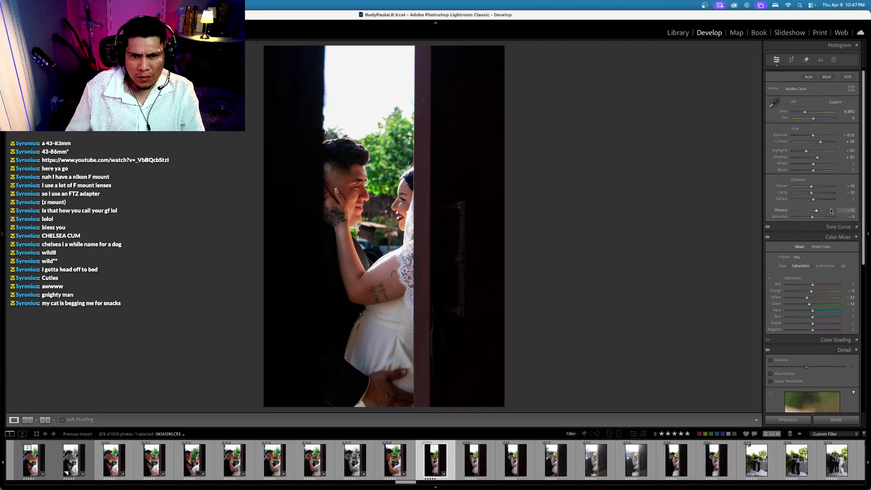
{"action": "left_click", "coordinate": [782, 134]}
{"action": "key", "text": "minus"}
{"action": "key", "text": "backslash"}
{"action": "key", "text": "backslash"}
{"action": "left_click", "coordinate": [782, 110]}
{"action": "key", "text": "plus"}
{"action": "key", "text": "plus"}
{"action": "key", "text": "minus"}
{"action": "key", "text": "minus"}
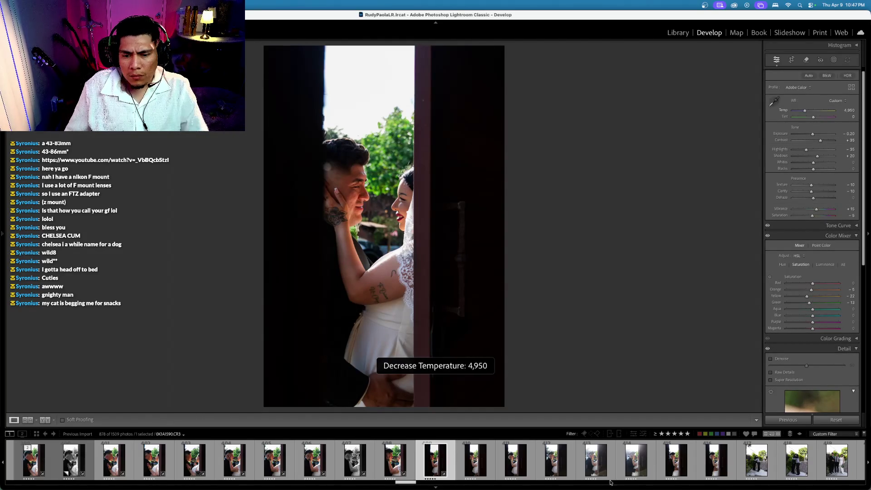
Select the similar doorway shots, sync the edits to them, and step ahead through them
{"action": "scroll", "coordinate": [562, 461], "scroll_direction": "down", "scroll_amount": 5}
{"action": "left_click", "coordinate": [510, 467], "text": "shift"}
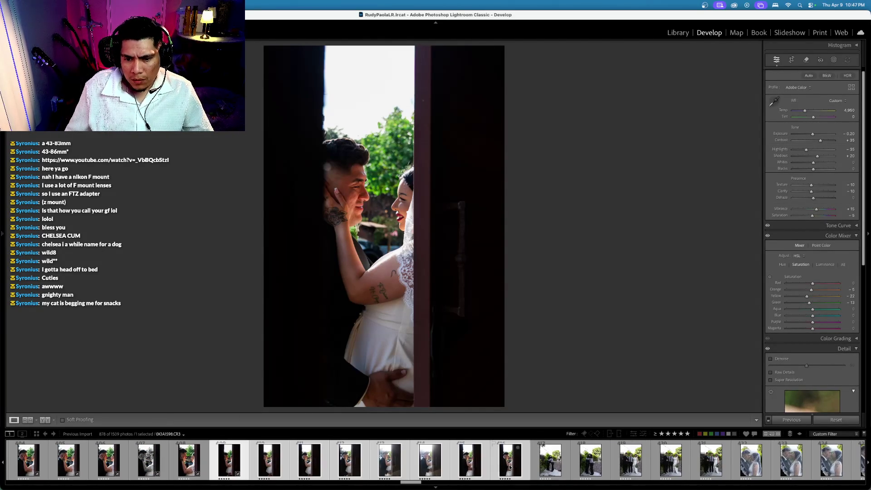
{"action": "key", "text": "super+shift+s"}
{"action": "key", "text": "Return"}
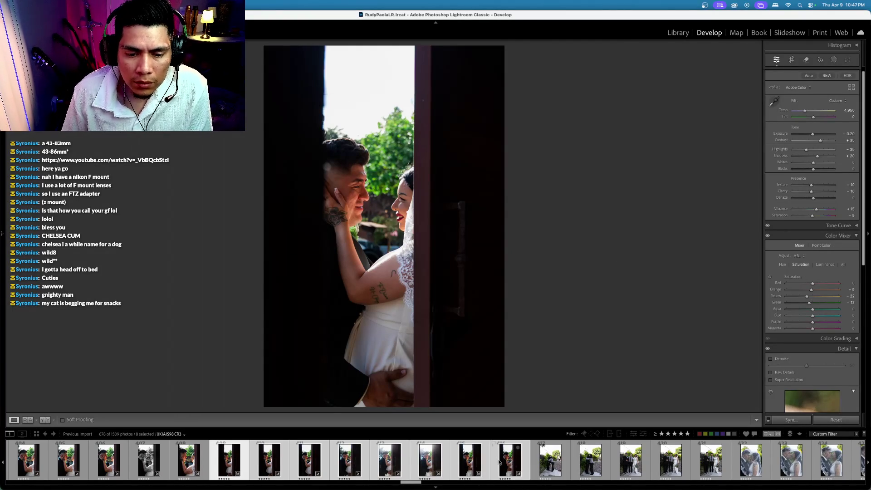
{"action": "key", "text": "Right"}
{"action": "key", "text": "Right"}
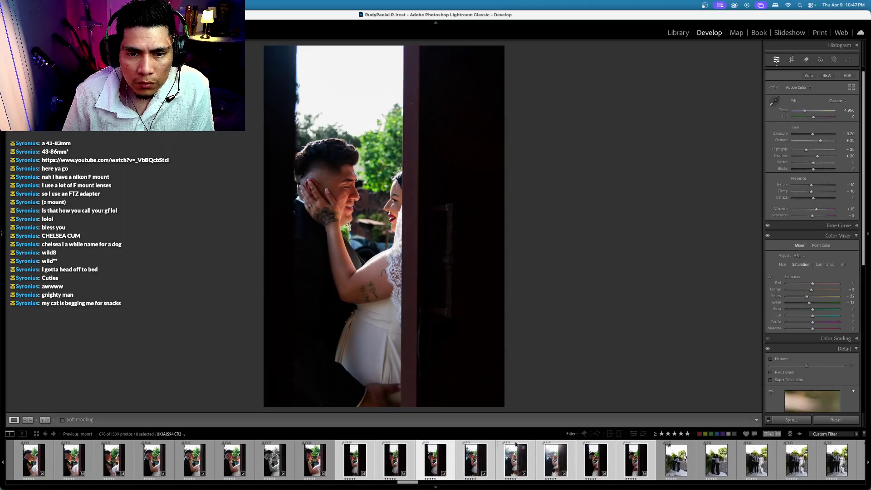
{"action": "key", "text": "Right"}
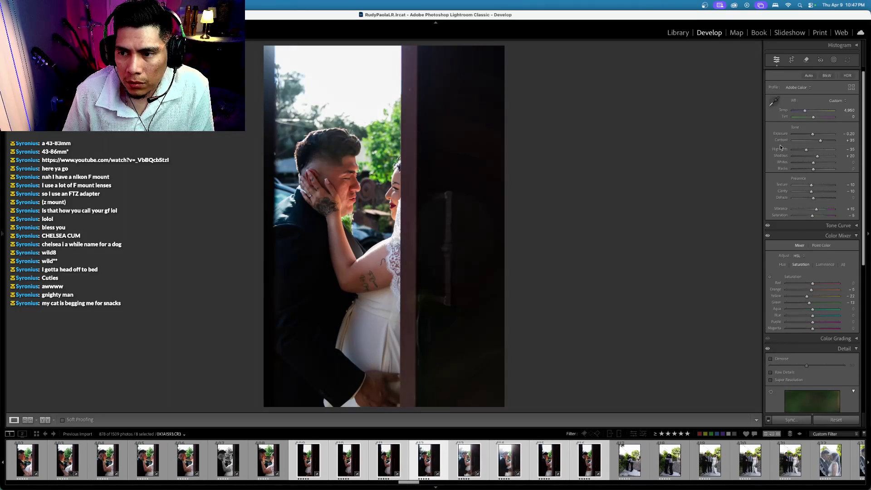
Review the synced doorway shot's Exposure setting, then advance to frame 0K1A1594
{"action": "left_click", "coordinate": [779, 134]}
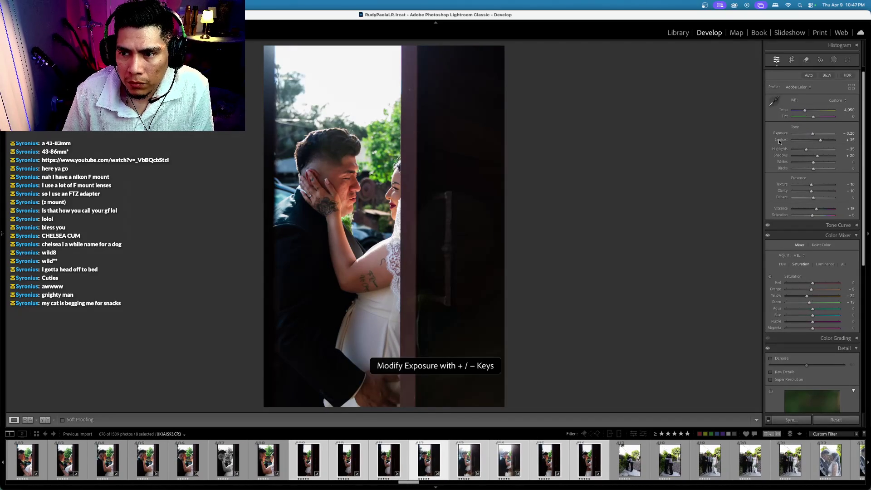
{"action": "scroll", "coordinate": [780, 143], "scroll_direction": "down", "scroll_amount": 1}
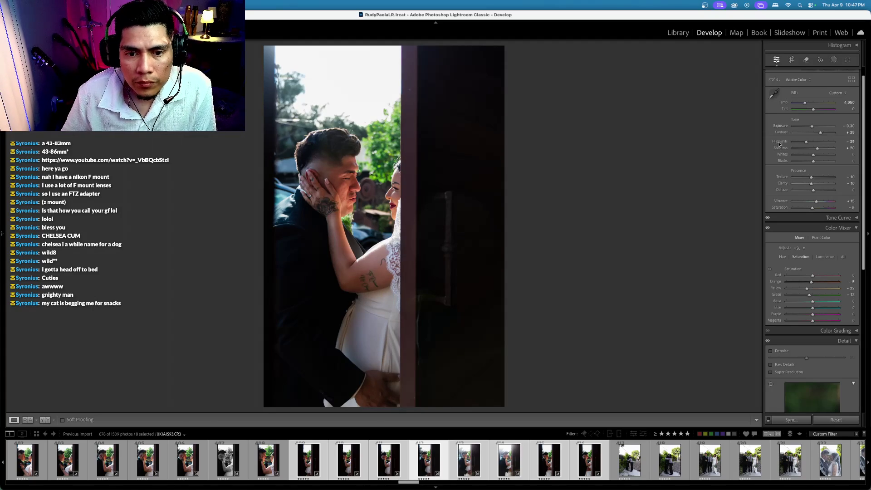
{"action": "scroll", "coordinate": [782, 127], "scroll_direction": "down", "scroll_amount": 1}
{"action": "left_click", "coordinate": [781, 126]}
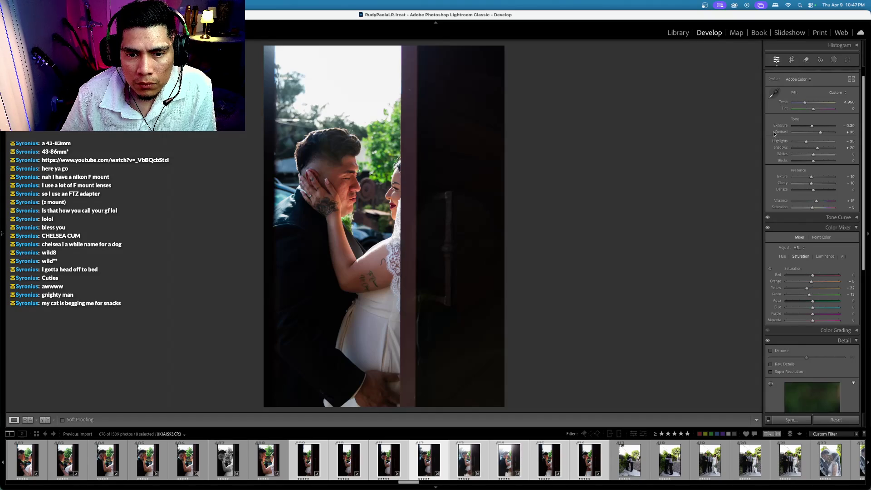
{"action": "key", "text": "Right"}
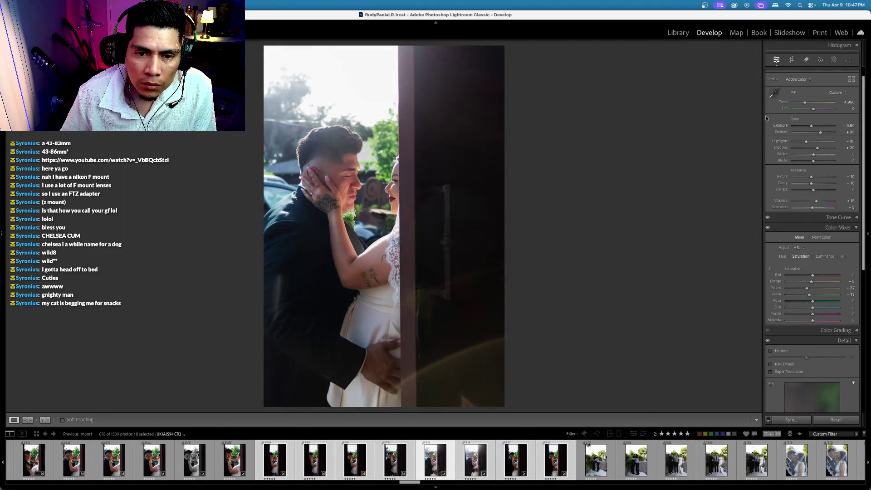
Add magenta tint and saturation, try exposure at −0.70 and −0.60, then undo those changes
{"action": "scroll", "coordinate": [766, 115], "scroll_direction": "down", "scroll_amount": 1}
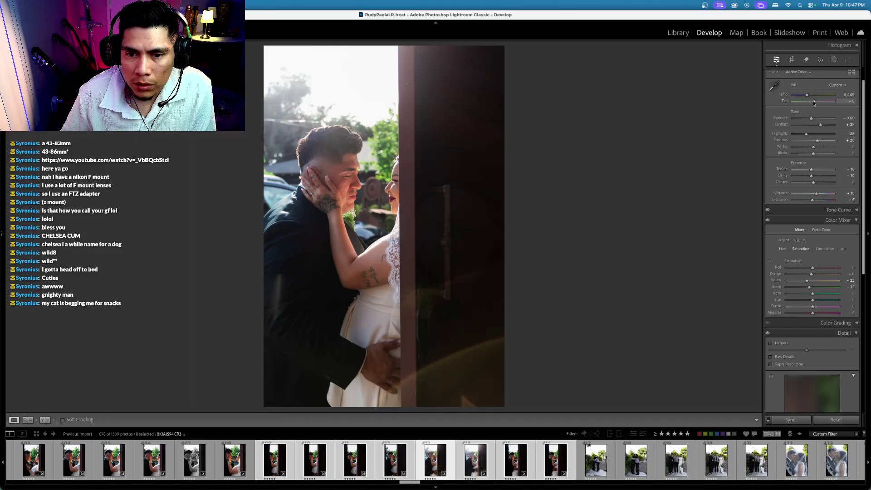
{"action": "left_click_drag", "start_coordinate": [815, 102], "coordinate": [815, 102]}
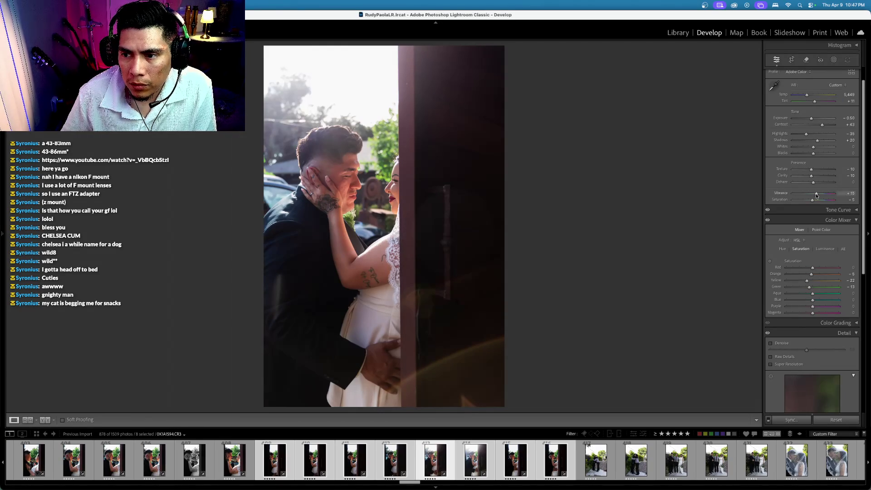
{"action": "left_click_drag", "start_coordinate": [813, 200], "coordinate": [814, 201]}
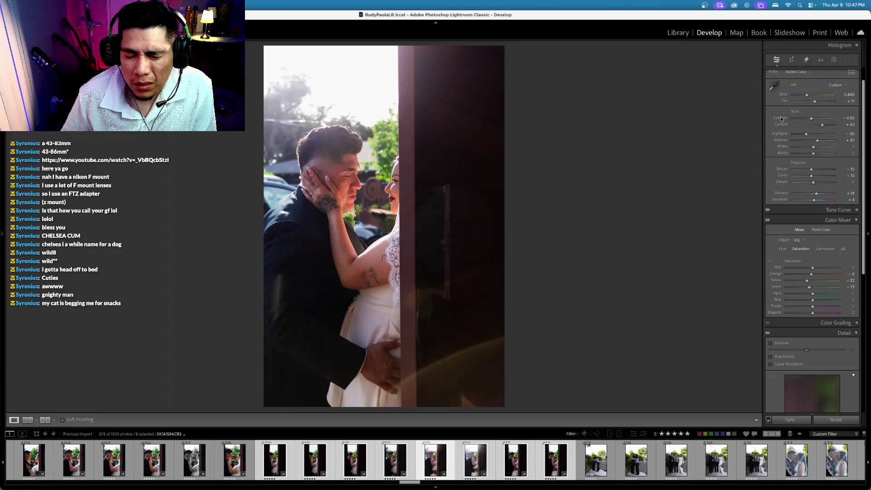
{"action": "left_click_drag", "start_coordinate": [781, 119], "coordinate": [781, 119]}
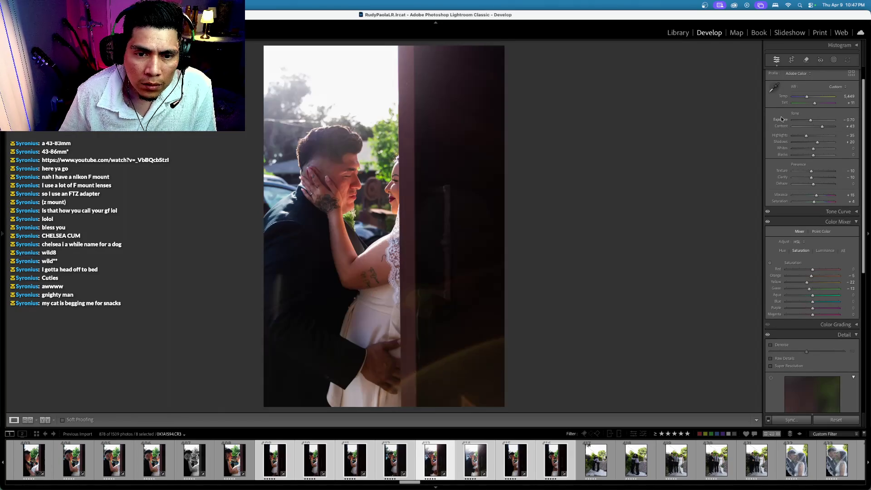
{"action": "key", "text": "equal"}
{"action": "scroll", "coordinate": [804, 172], "scroll_direction": "up", "scroll_amount": 1}
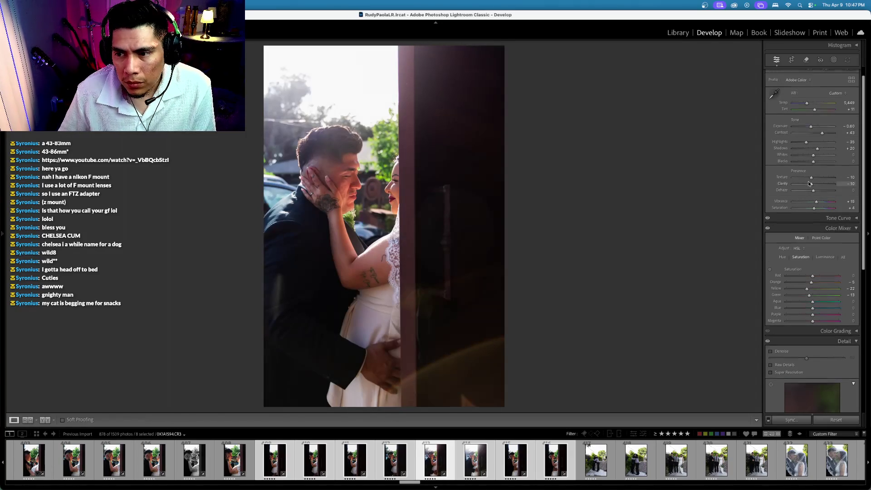
{"action": "key", "text": "super+z"}
{"action": "key", "text": "super+z"}
{"action": "key", "text": "super+z"}
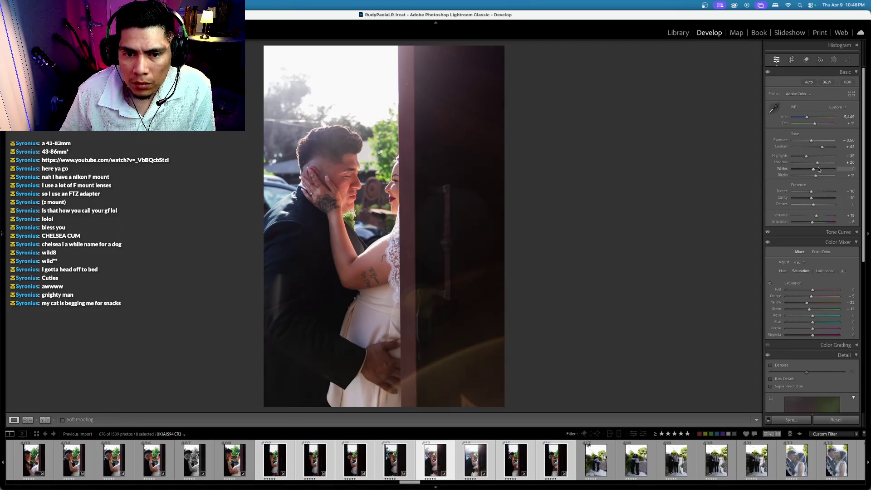
Pull the shadows down and settle exposure at −0.50 after a before/after comparison
{"action": "mouse_move", "coordinate": [817, 164]}
{"action": "left_mouse_down"}
{"action": "mouse_move", "coordinate": [809, 157]}
{"action": "mouse_move", "coordinate": [813, 177]}
{"action": "mouse_move", "coordinate": [814, 157]}
{"action": "left_mouse_up"}
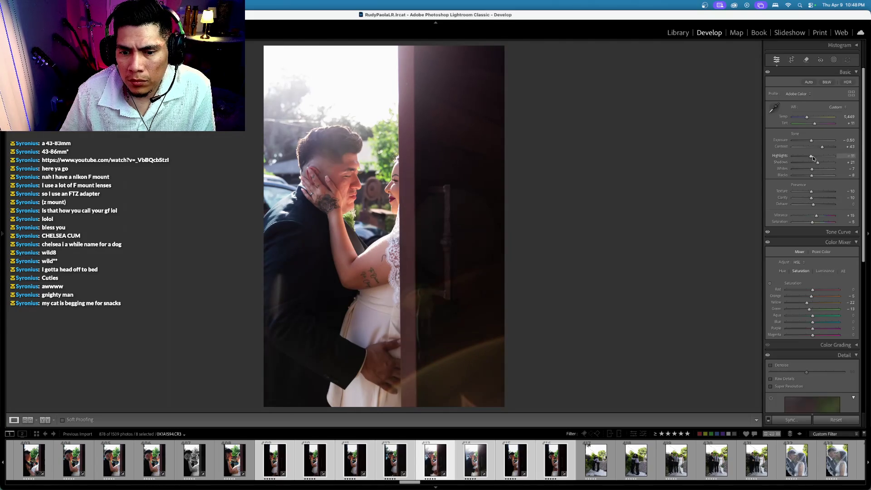
{"action": "left_click", "coordinate": [779, 141]}
{"action": "key", "text": "minus"}
{"action": "key", "text": "minus"}
{"action": "key", "text": "minus"}
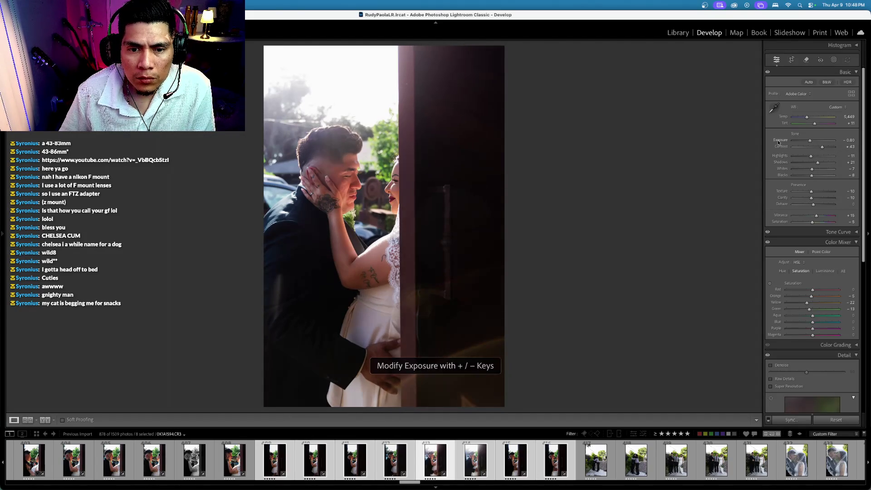
{"action": "scroll", "coordinate": [779, 143], "scroll_direction": "down", "scroll_amount": 1}
{"action": "key", "text": "backslash"}
{"action": "key", "text": "backslash"}
{"action": "key", "text": "backslash"}
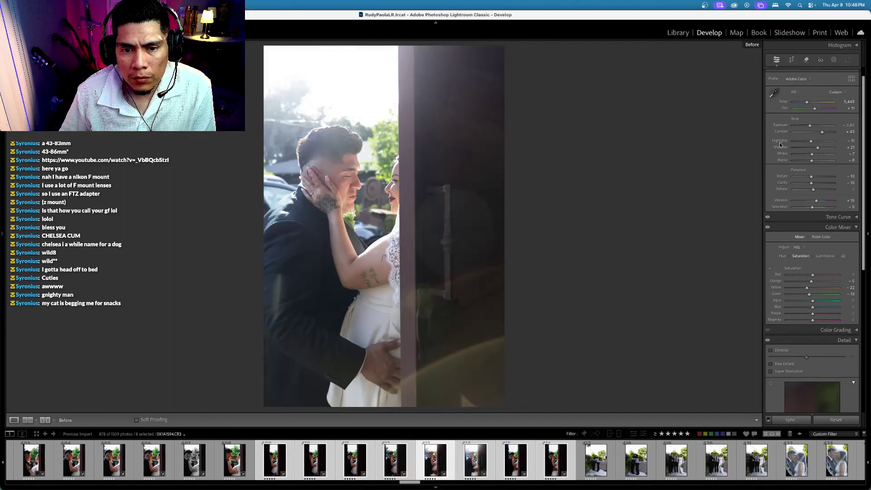
{"action": "key", "text": "equal"}
{"action": "key", "text": "equal"}
{"action": "key", "text": "equal"}
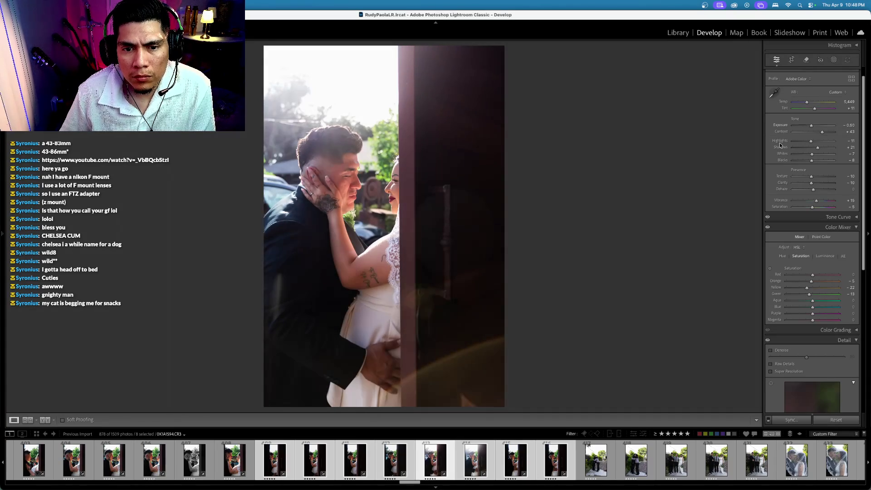
{"action": "key", "text": "minus"}
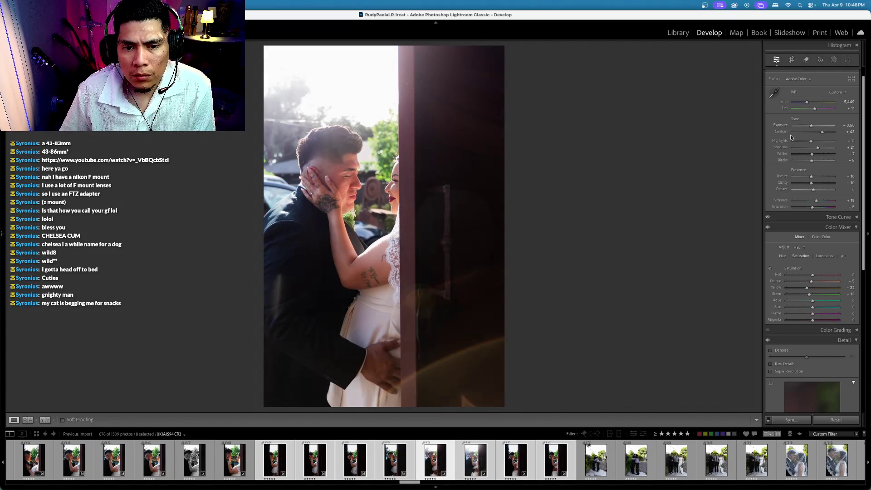
{"action": "scroll", "coordinate": [779, 73], "scroll_direction": "up", "scroll_amount": 1}
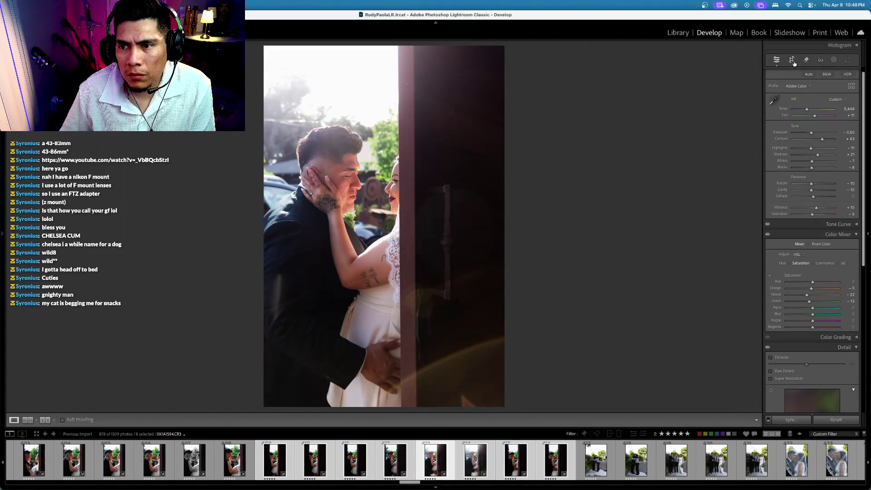
Straighten the photo with a slight crop rotation
{"action": "left_click", "coordinate": [794, 63]}
{"action": "left_click_drag", "start_coordinate": [697, 92], "coordinate": [700, 97]}
{"action": "key", "text": "Return"}
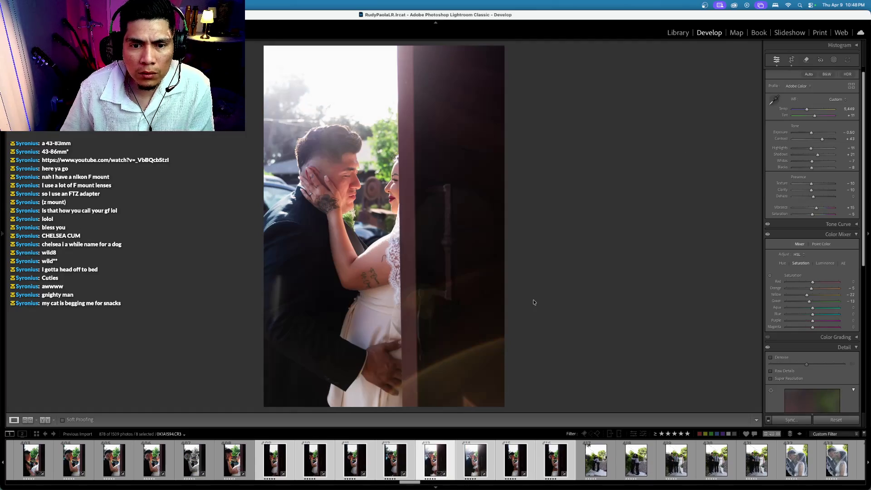
Sync the current edits across the four similar doorway photos
{"action": "left_click", "coordinate": [436, 459]}
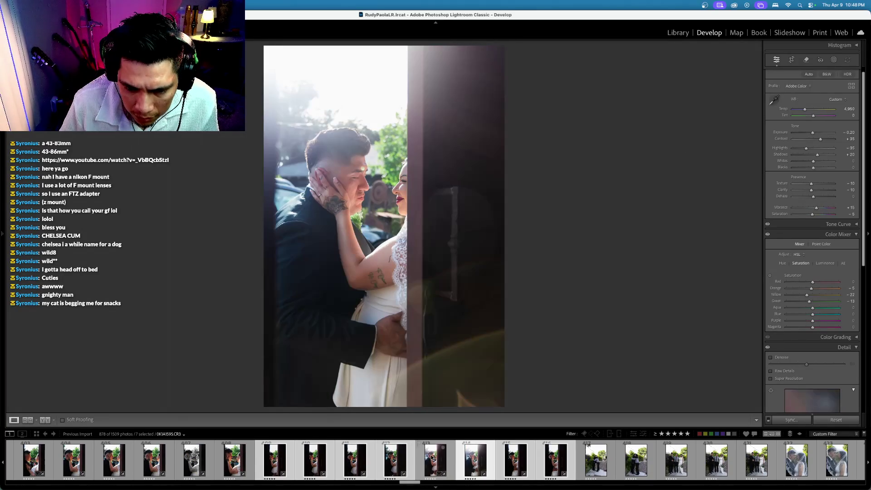
{"action": "left_click", "coordinate": [562, 462], "text": "shift"}
{"action": "key", "text": "super+shift+s"}
{"action": "key", "text": "Return"}
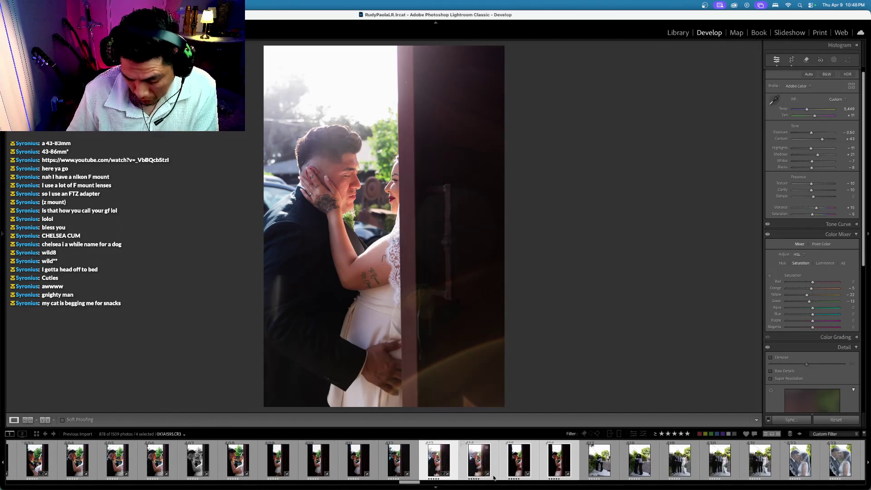
Review other couple photos, then raise frame 415's exposure to +0.10
{"action": "left_click", "coordinate": [493, 478]}
{"action": "left_click", "coordinate": [536, 449]}
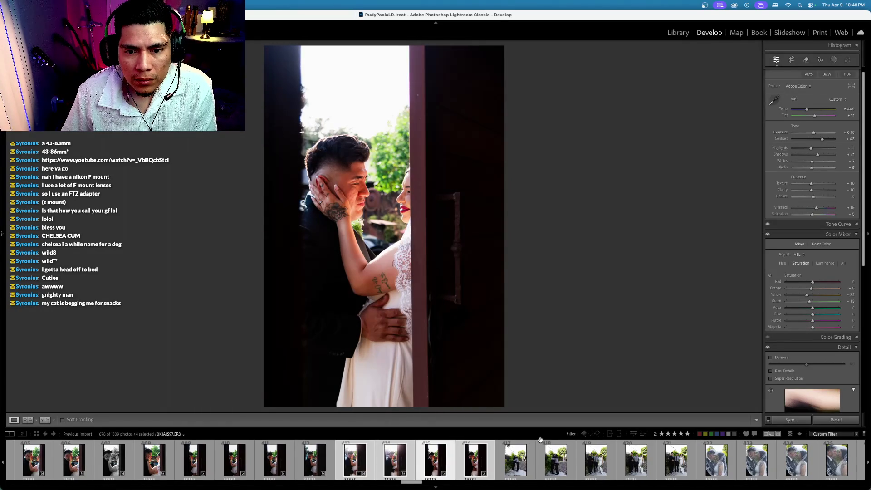
{"action": "left_click", "coordinate": [431, 463]}
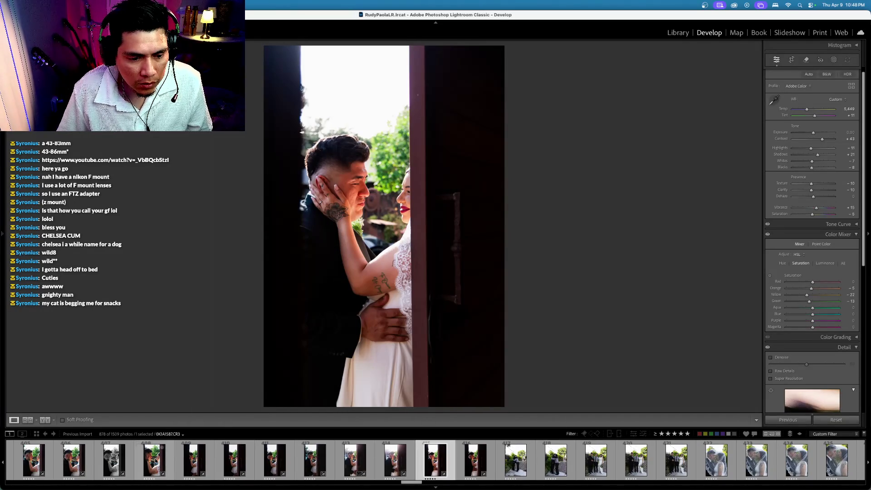
{"action": "left_click", "coordinate": [156, 462], "text": "super"}
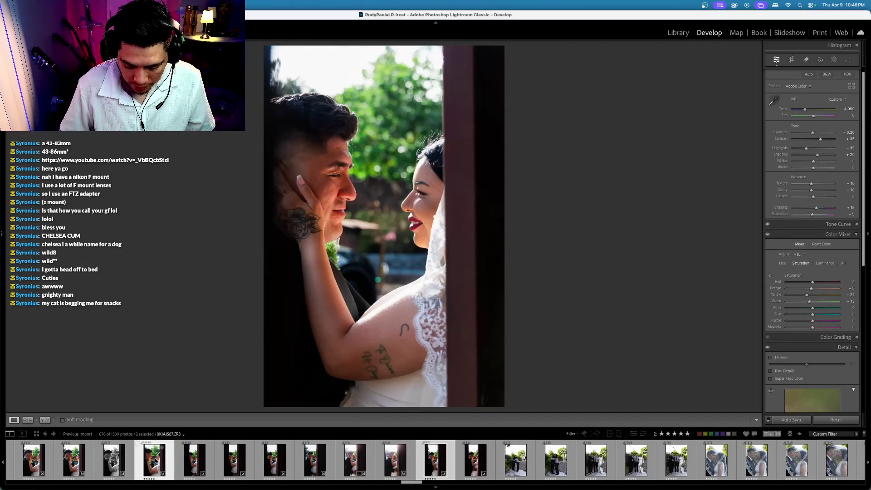
{"action": "left_click", "coordinate": [156, 462], "text": "super"}
{"action": "key", "text": "equal"}
{"action": "key", "text": "equal"}
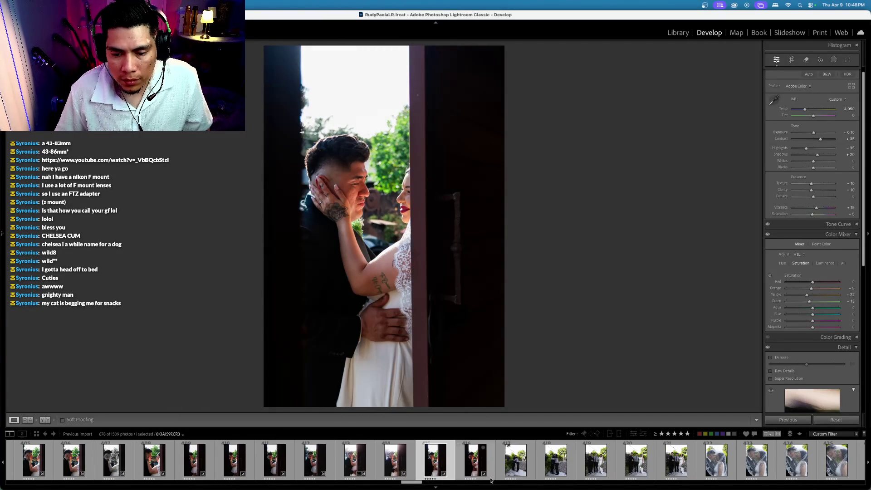
Check neighbouring doorway portraits, then move on to the backyard hug photo
{"action": "left_click", "coordinate": [473, 462], "text": "super"}
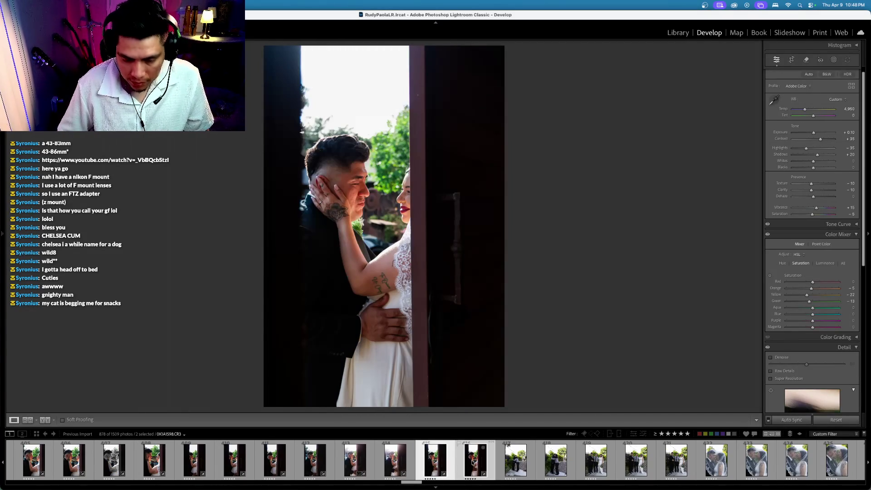
{"action": "left_click", "coordinate": [472, 462]}
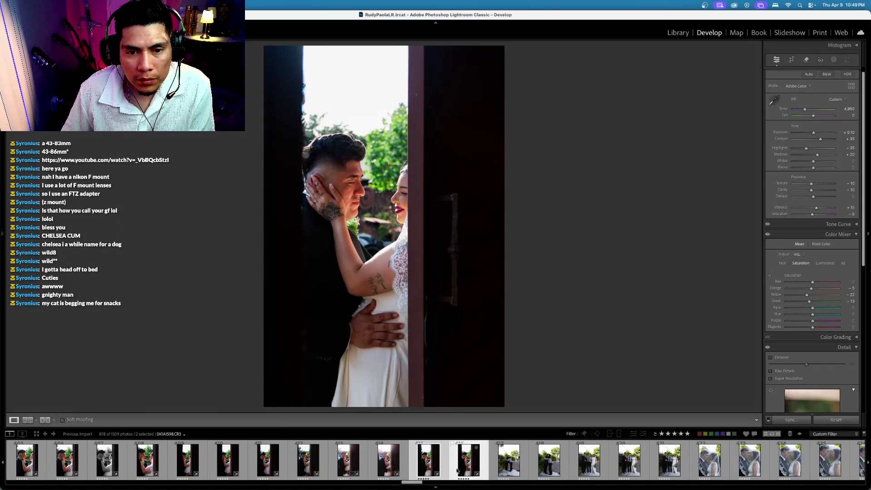
{"action": "left_click", "coordinate": [400, 462]}
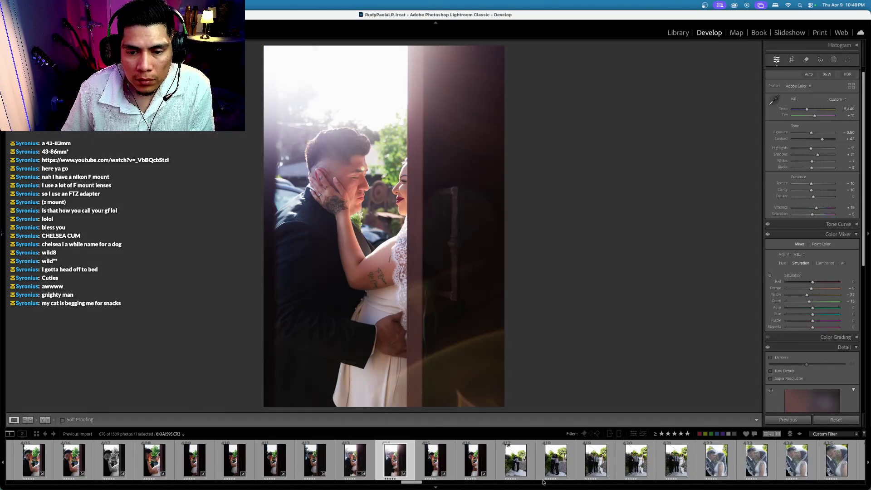
{"action": "left_click", "coordinate": [520, 461]}
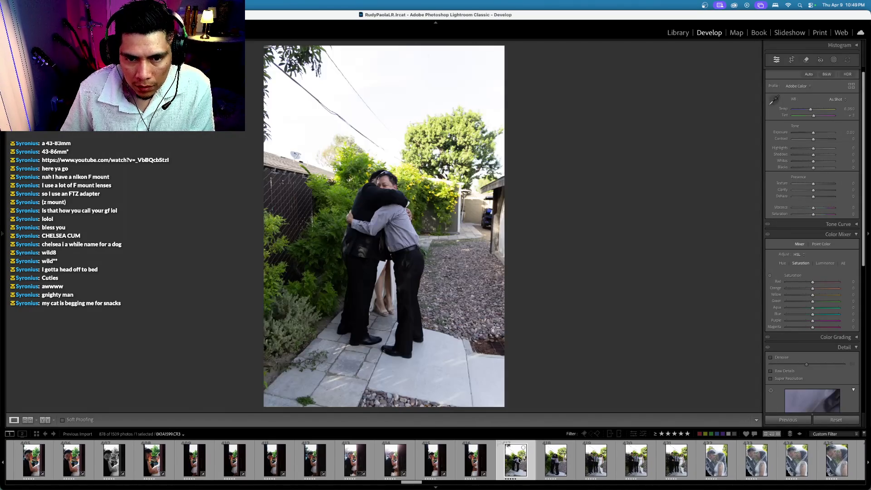
{"action": "scroll", "coordinate": [511, 459], "scroll_direction": "left", "scroll_amount": 1}
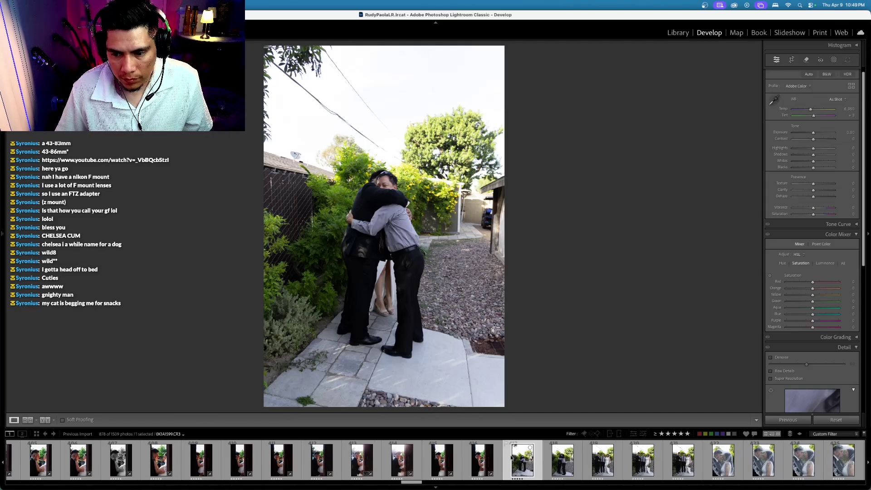
{"action": "scroll", "coordinate": [512, 458], "scroll_direction": "left", "scroll_amount": 10}
{"action": "scroll", "coordinate": [512, 458], "scroll_direction": "up", "scroll_amount": 15}
{"action": "scroll", "coordinate": [511, 458], "scroll_direction": "up", "scroll_amount": 5}
{"action": "scroll", "coordinate": [512, 458], "scroll_direction": "up", "scroll_amount": 5}
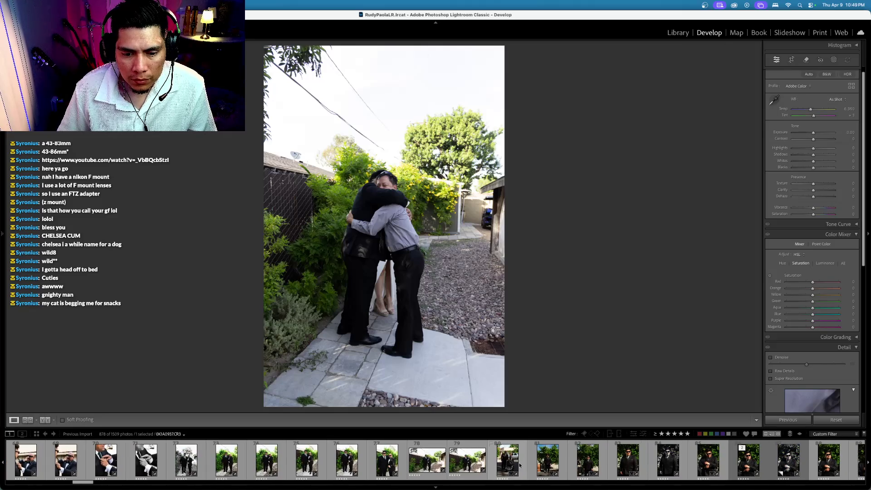
{"action": "left_click", "coordinate": [229, 462], "text": "super"}
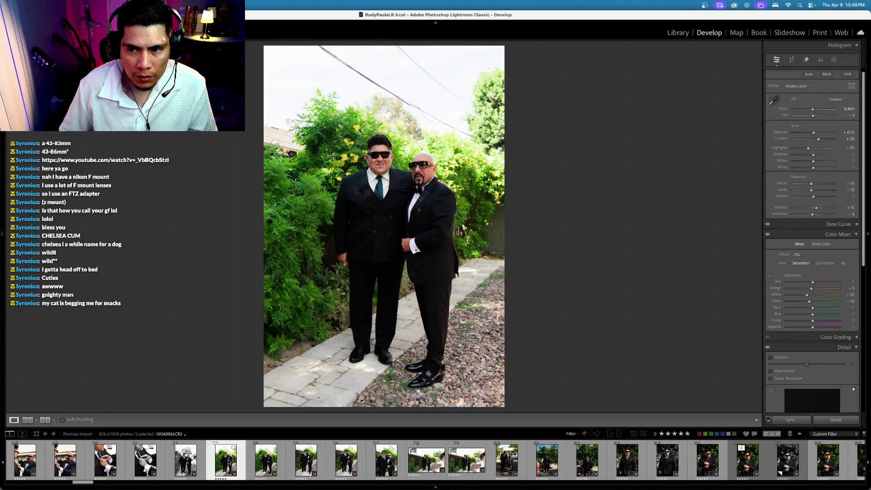
Sync the suited portrait's settings onto the backyard hug photo
{"action": "scroll", "coordinate": [229, 462], "scroll_direction": "up", "scroll_amount": 3}
{"action": "scroll", "coordinate": [790, 358], "scroll_direction": "down", "scroll_amount": 2}
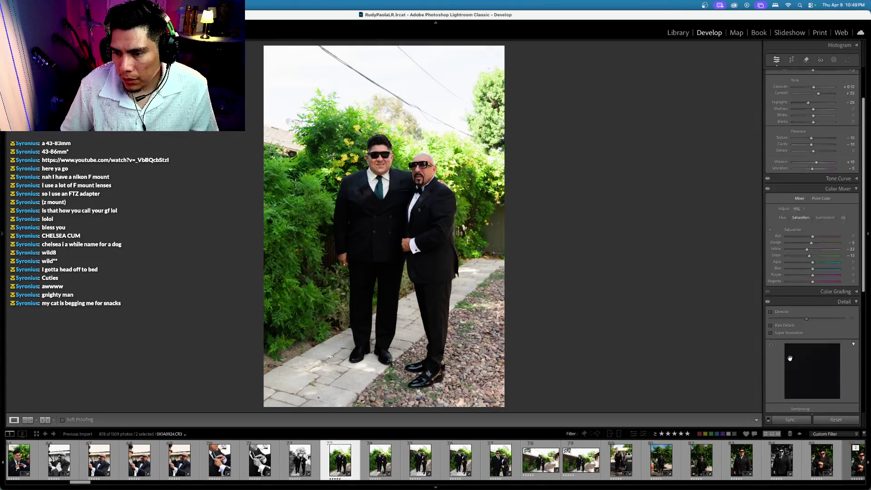
{"action": "scroll", "coordinate": [790, 358], "scroll_direction": "down", "scroll_amount": 2}
{"action": "key", "text": "super+shift+s"}
{"action": "key", "text": "Return"}
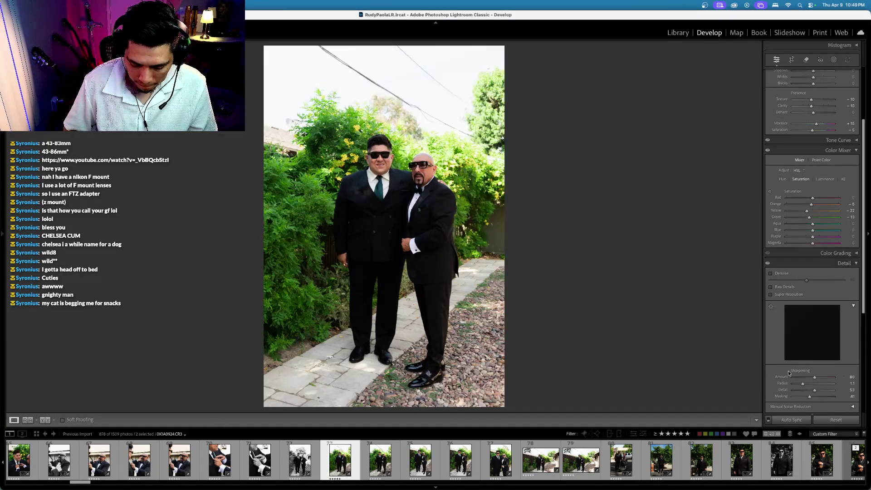
{"action": "left_click", "coordinate": [342, 458], "text": "super"}
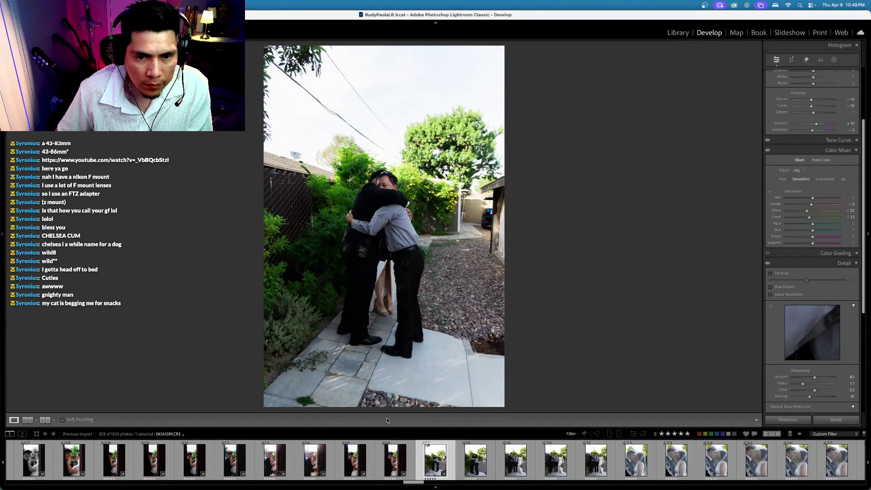
Darken the hug photo's exposure to -0.62
{"action": "scroll", "coordinate": [788, 260], "scroll_direction": "up", "scroll_amount": 5}
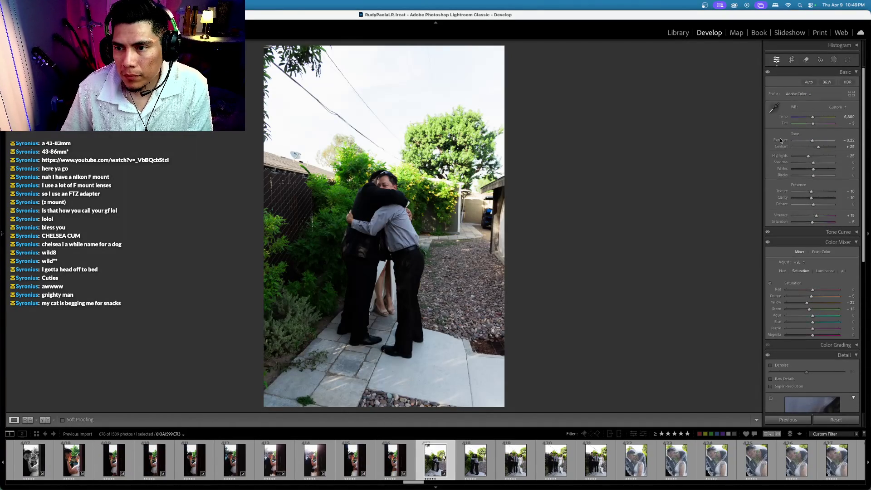
{"action": "key", "text": "minus"}
{"action": "key", "text": "Right"}
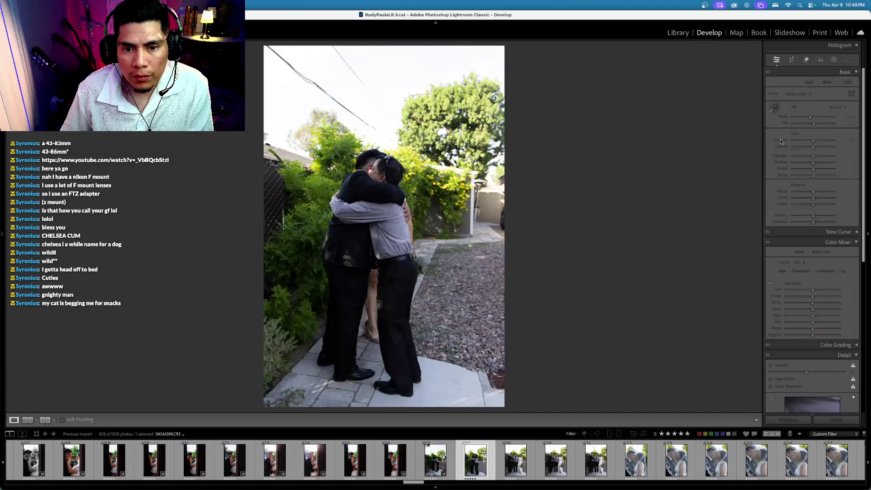
{"action": "key", "text": "Left"}
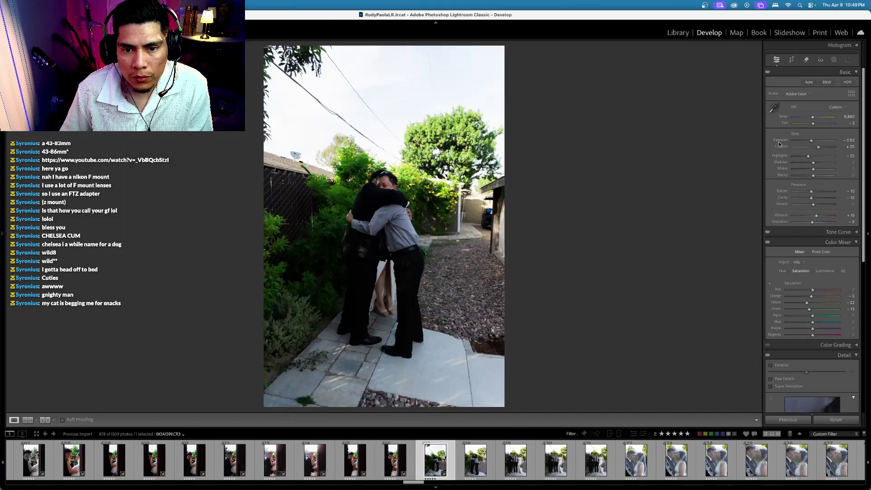
{"action": "key", "text": "minus"}
{"action": "key", "text": "minus"}
{"action": "key", "text": "equal"}
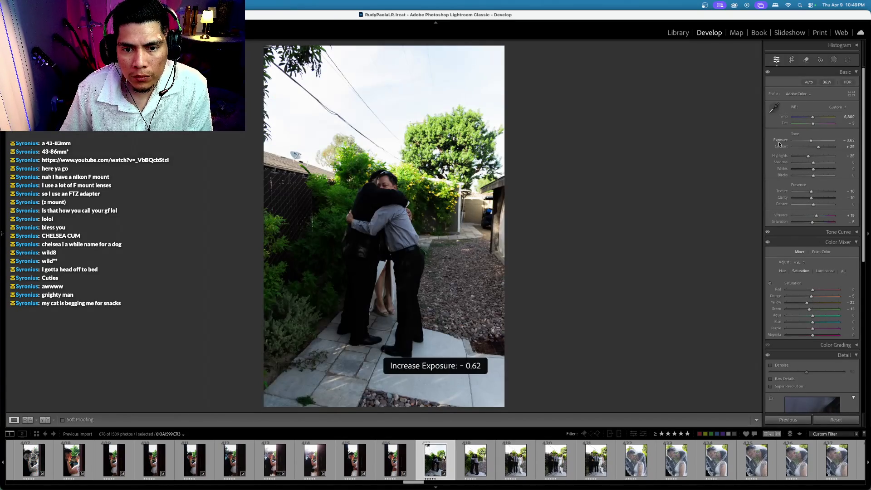
{"action": "left_click", "coordinate": [556, 459]}
{"action": "left_click", "coordinate": [435, 460]}
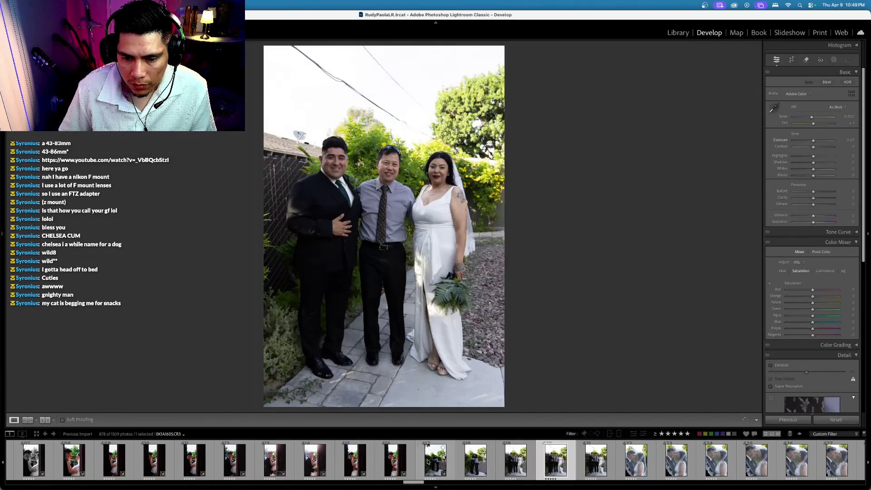
Sync the hug photo's settings to the following backyard group shots
{"action": "left_click", "coordinate": [636, 459], "text": "shift"}
{"action": "key", "text": "ctrl+shift+s"}
{"action": "key", "text": "Return"}
Step through the synced group shots, comparing one with its original, to the veil close-up
{"action": "key", "text": "Right"}
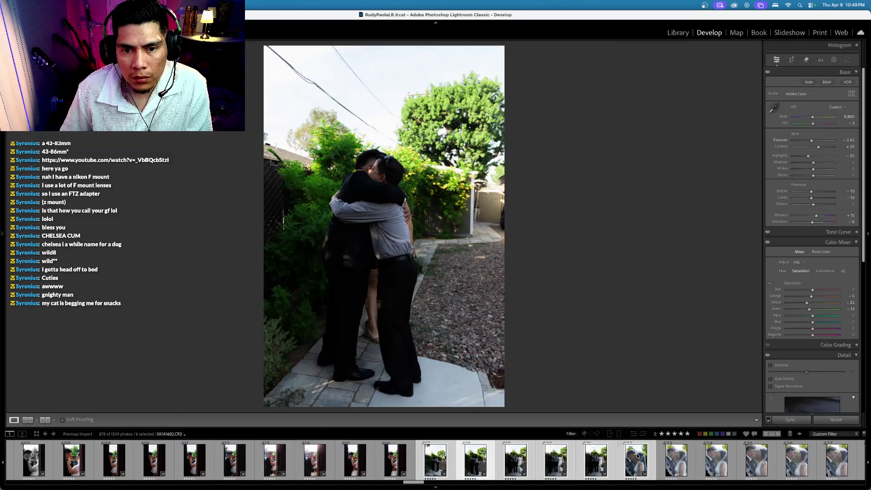
{"action": "key", "text": "Right"}
{"action": "key", "text": "Right"}
{"action": "key", "text": "Right"}
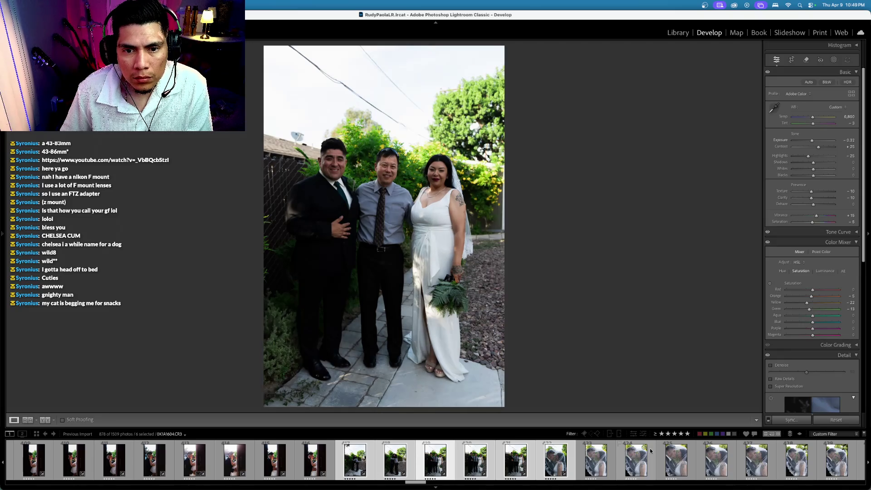
{"action": "key", "text": "Right"}
{"action": "key", "text": "Right"}
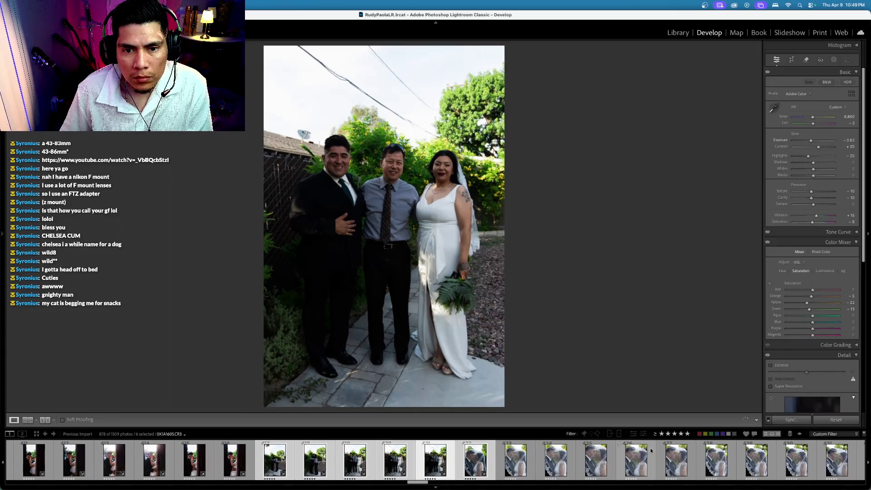
{"action": "key", "text": "Right"}
{"action": "key", "text": "Right"}
{"action": "key", "text": "Right"}
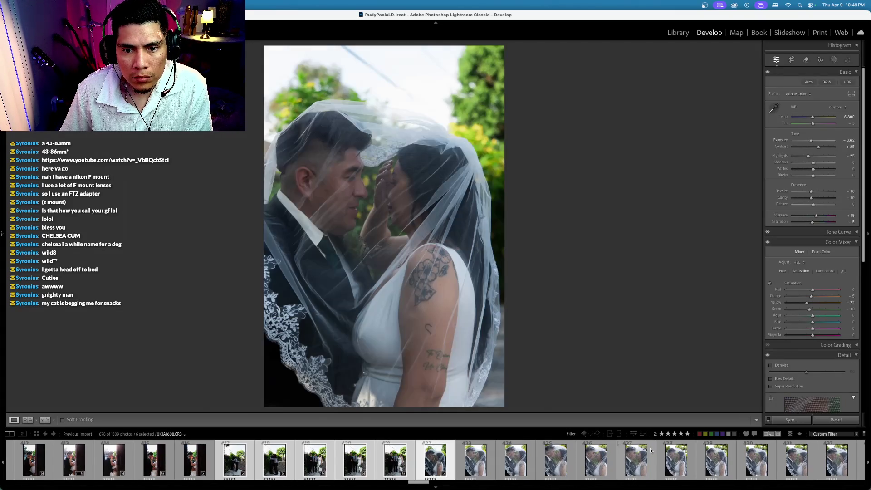
{"action": "key", "text": "Left"}
{"action": "key", "text": "backslash"}
{"action": "key", "text": "backslash"}
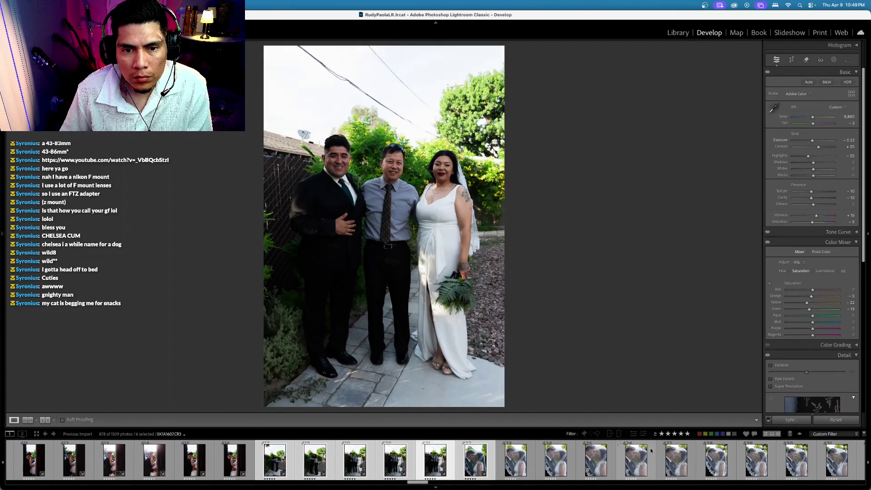
{"action": "key", "text": "Right"}
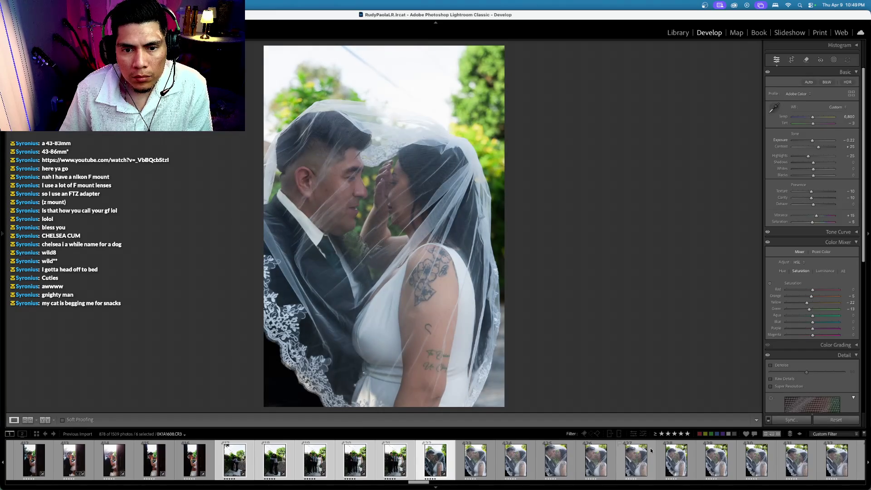
{"action": "scroll", "coordinate": [784, 104], "scroll_direction": "down", "scroll_amount": 2}
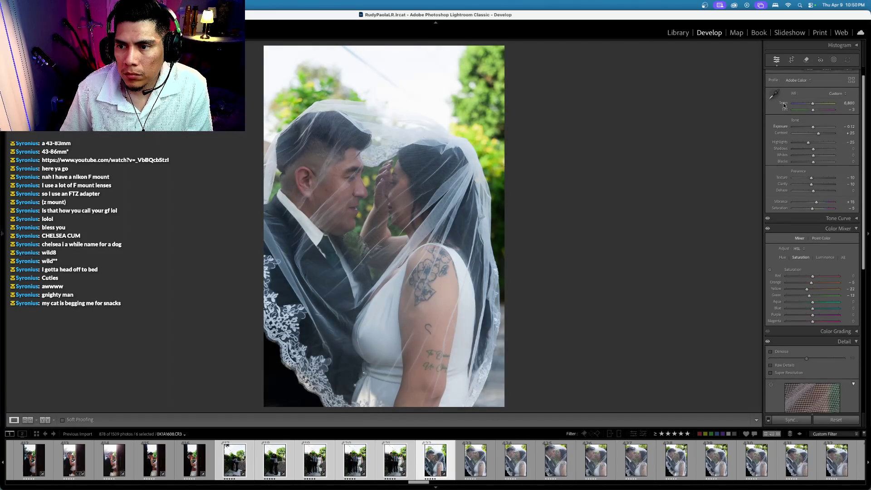
Review the group shots back to the hug photo, then run forward to the veil close-up
{"action": "scroll", "coordinate": [784, 105], "scroll_direction": "up", "scroll_amount": 1}
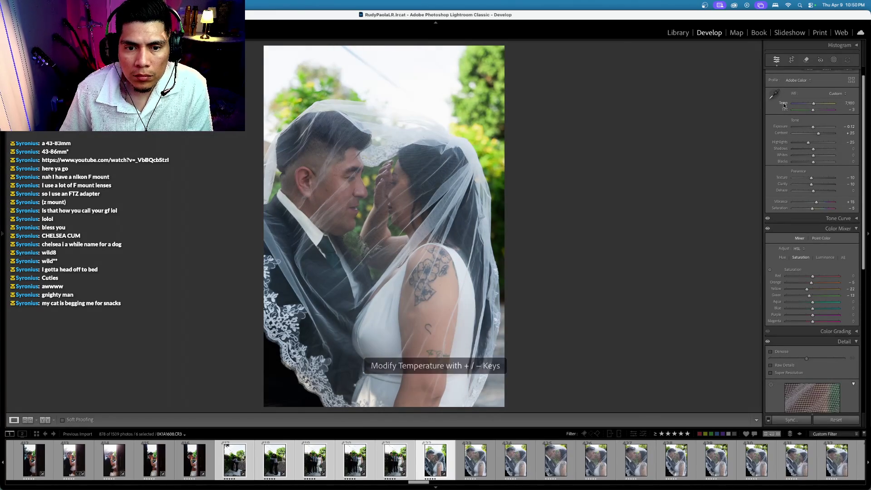
{"action": "key", "text": "Left"}
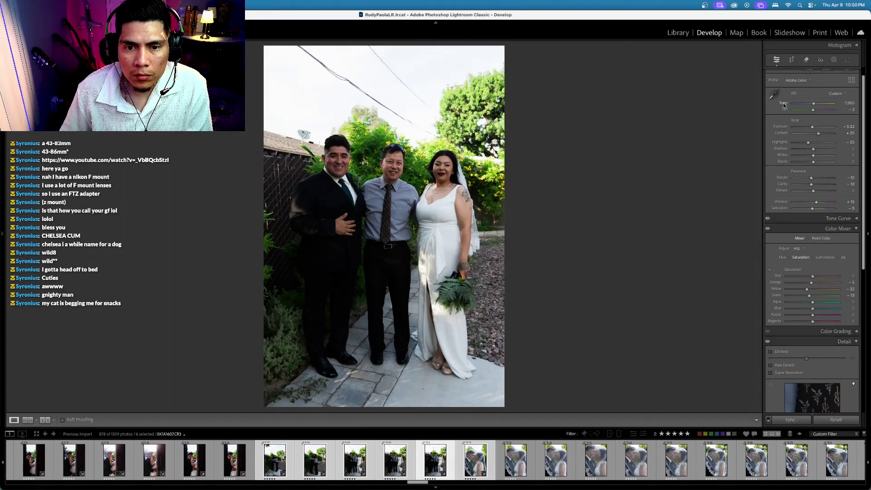
{"action": "key", "text": "Left"}
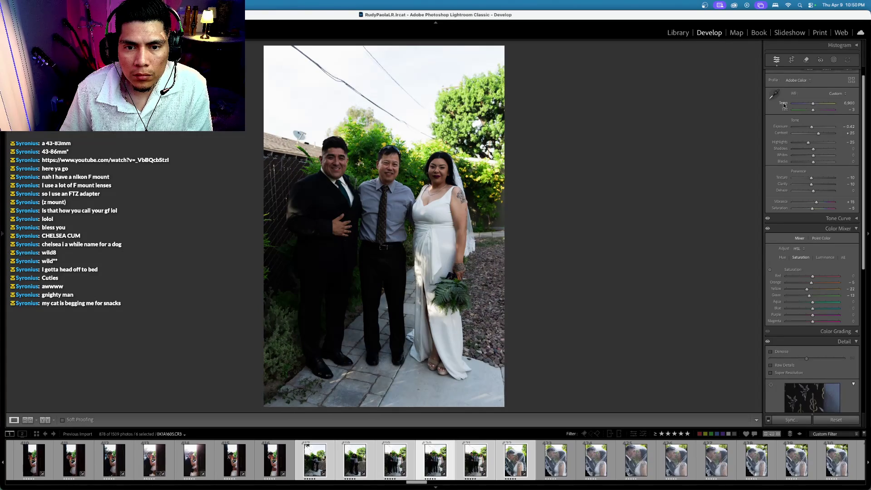
{"action": "key", "text": "Left"}
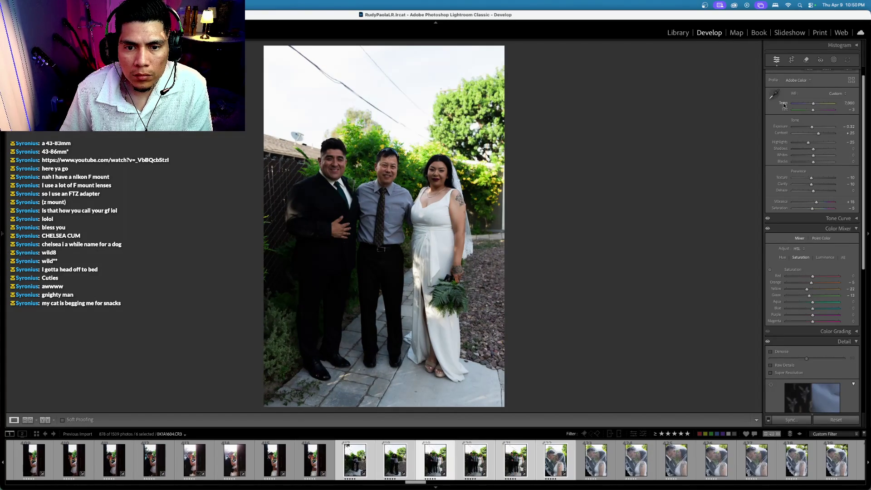
{"action": "key", "text": "Left"}
{"action": "key", "text": "Left"}
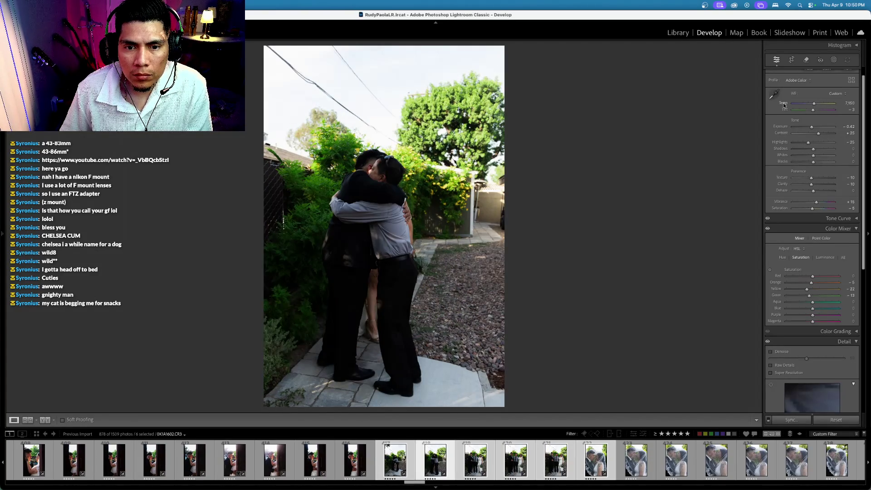
{"action": "key", "text": "Right"}
{"action": "key", "text": "Right"}
{"action": "key", "text": "Right"}
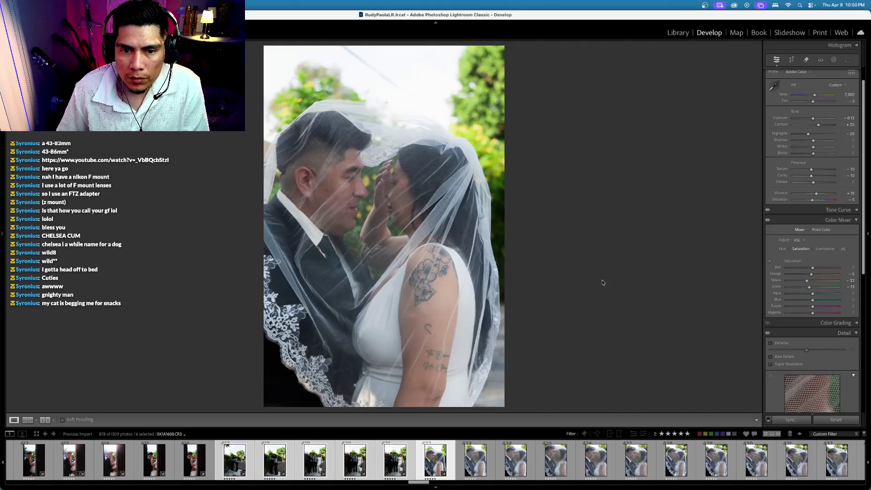
Select only the veil close-up and compare it with its unedited original
{"action": "left_click", "coordinate": [472, 461]}
{"action": "left_click", "coordinate": [473, 460], "text": "shift"}
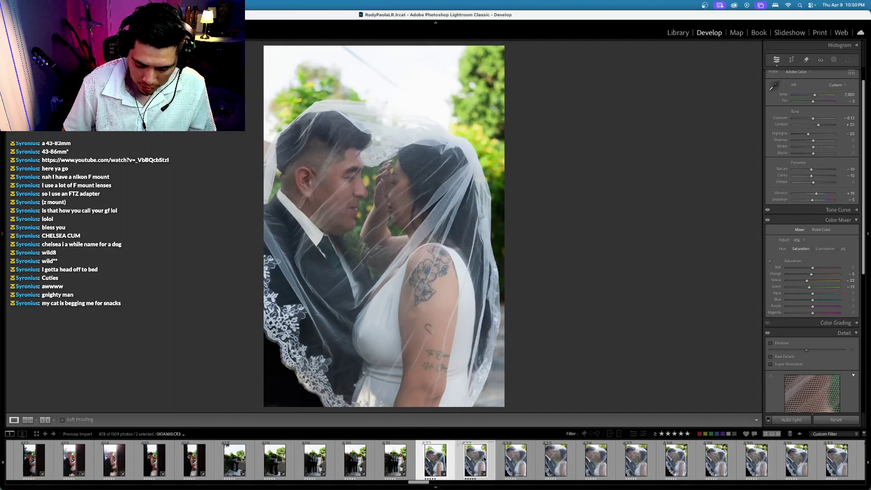
{"action": "left_click", "coordinate": [436, 461]}
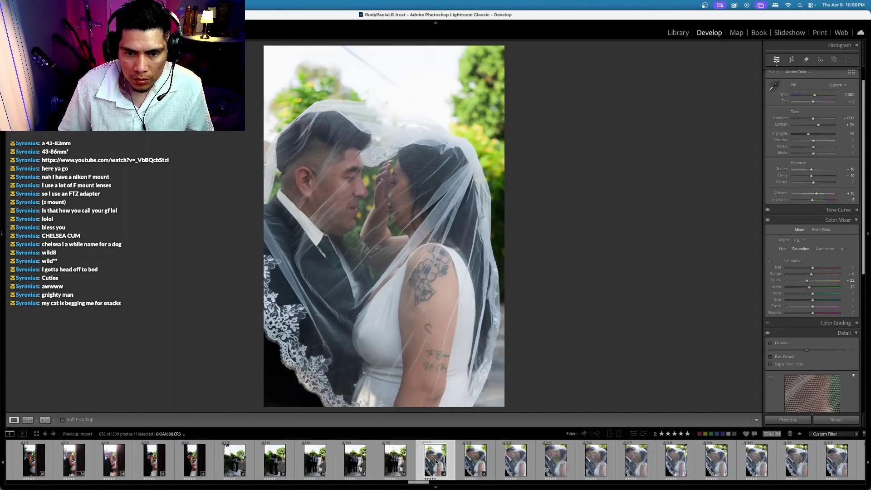
{"action": "key", "text": "backslash"}
{"action": "key", "text": "backslash"}
{"action": "scroll", "coordinate": [813, 95], "scroll_direction": "down", "scroll_amount": 1}
{"action": "key", "text": "backslash"}
{"action": "key", "text": "backslash"}
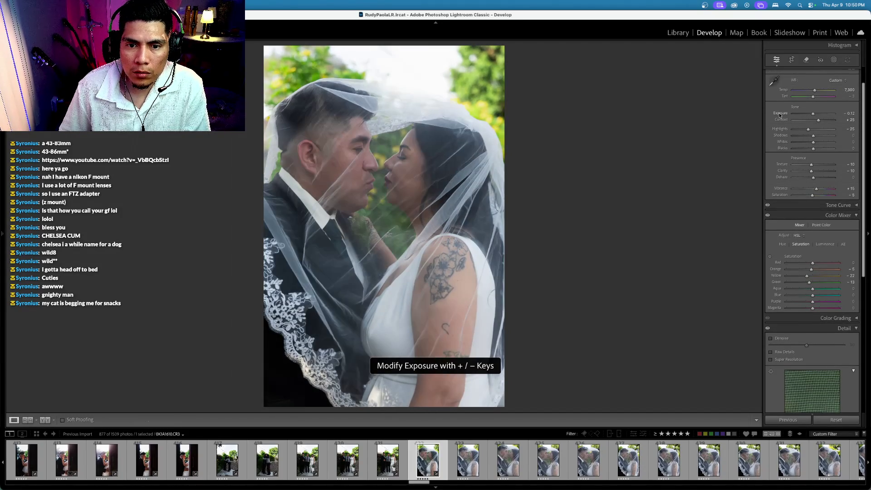
Select all 41 veil-sequence frames and sync the edited settings to them
{"action": "key", "text": "Right"}
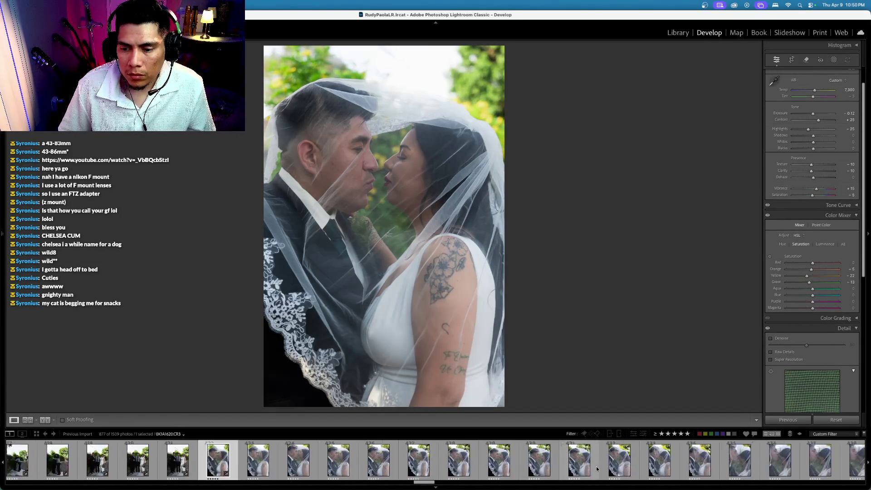
{"action": "key", "text": "Right"}
{"action": "key", "text": "Right"}
{"action": "key", "text": "Right"}
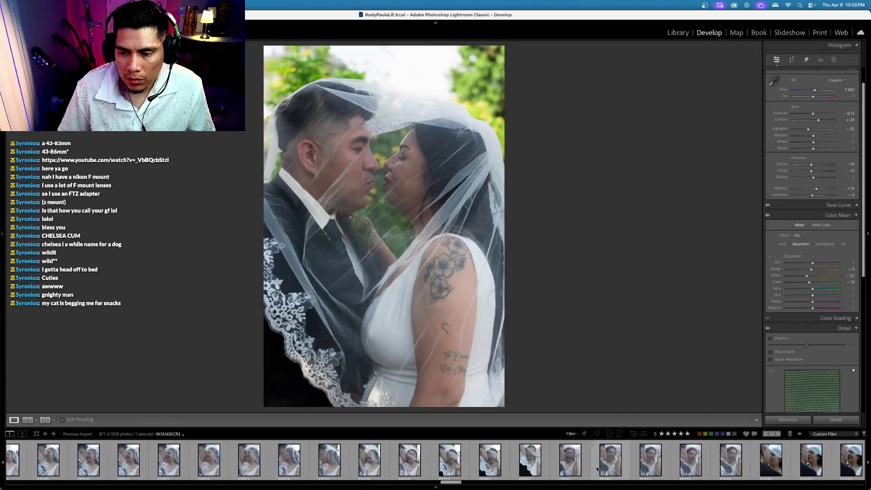
{"action": "left_click", "coordinate": [390, 463], "text": "shift"}
{"action": "key", "text": "super+shift+s"}
{"action": "key", "text": "Return"}
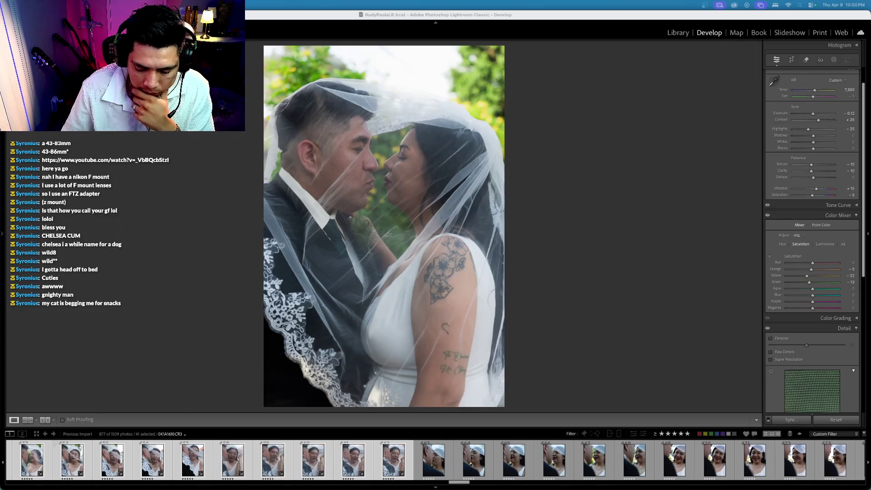
{"action": "key", "text": "ctrl+Up"}
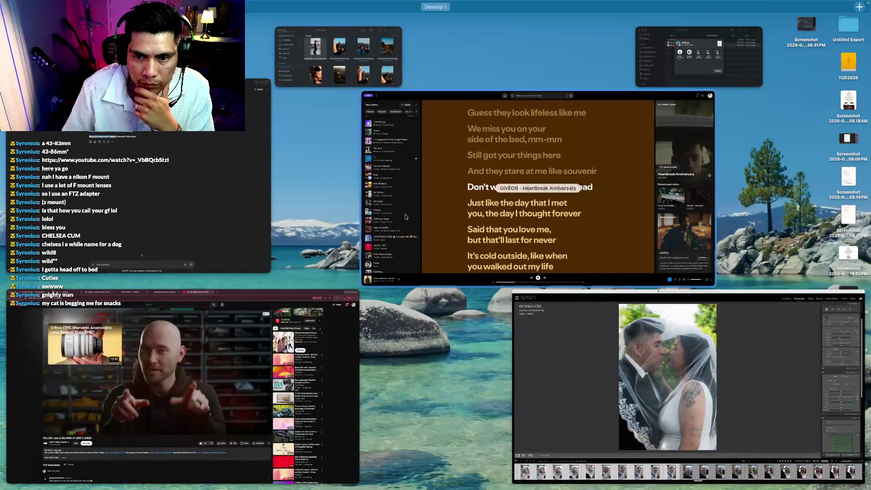
View the 'Heartbreak Anniversary' lyrics in Spotify, then return to Lightroom's Develop view
{"action": "left_click", "coordinate": [440, 212]}
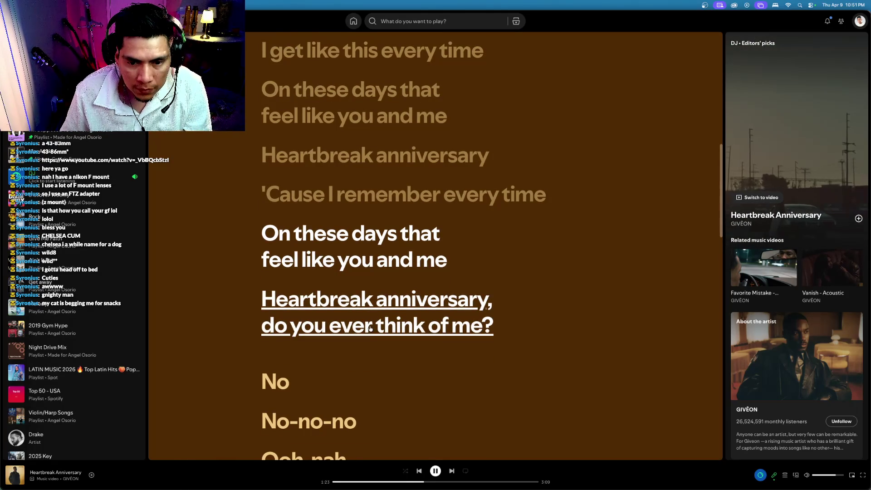
{"action": "key", "text": "ctrl+Up"}
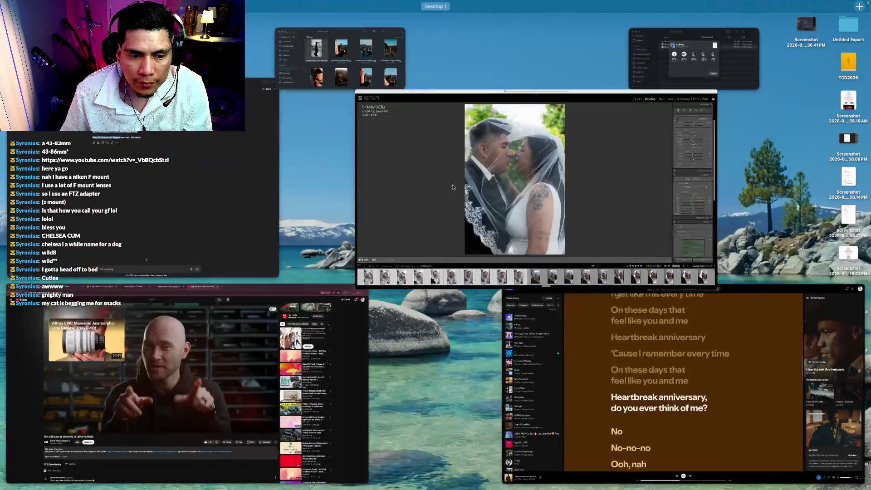
{"action": "left_click", "coordinate": [452, 187]}
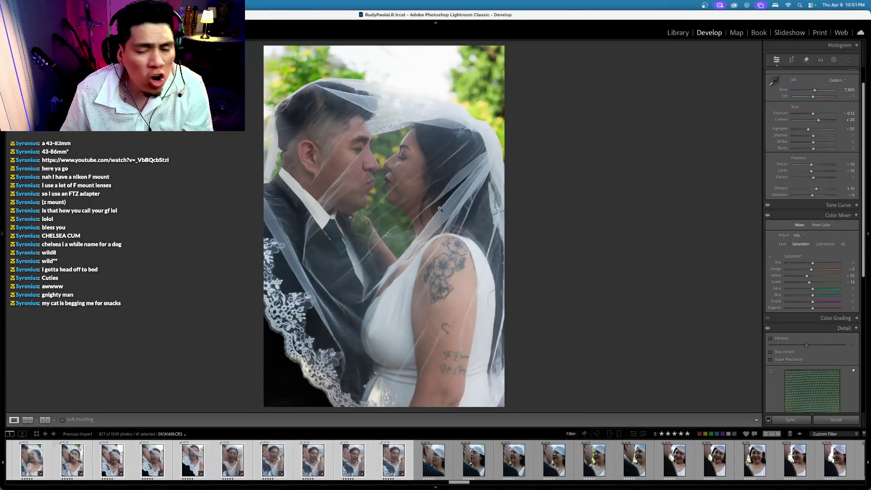
Make the veil shot black-and-white (Saturation -100) with Contrast +58 and Highlights +2
{"action": "key", "text": "Right"}
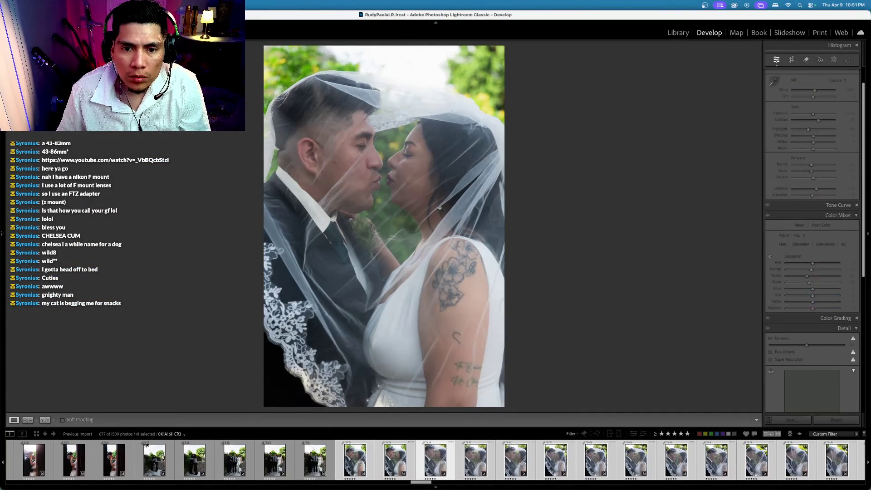
{"action": "key", "text": "Right"}
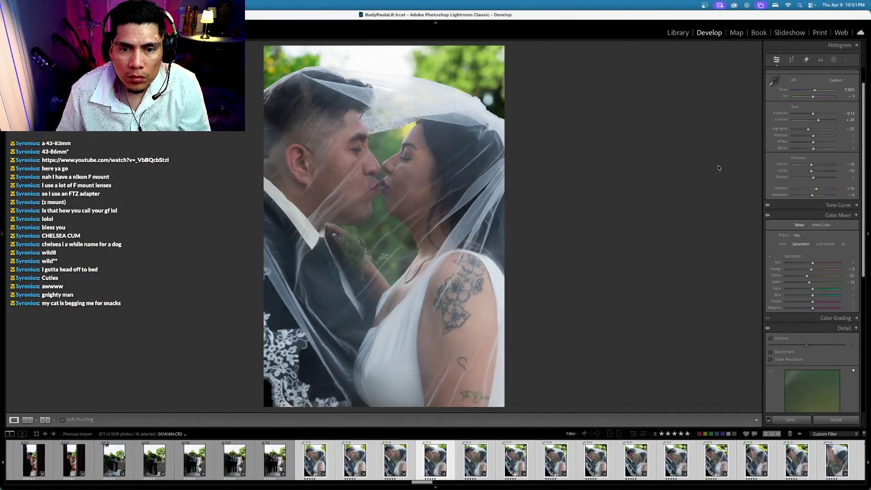
{"action": "left_click_drag", "start_coordinate": [809, 196], "coordinate": [791, 196]}
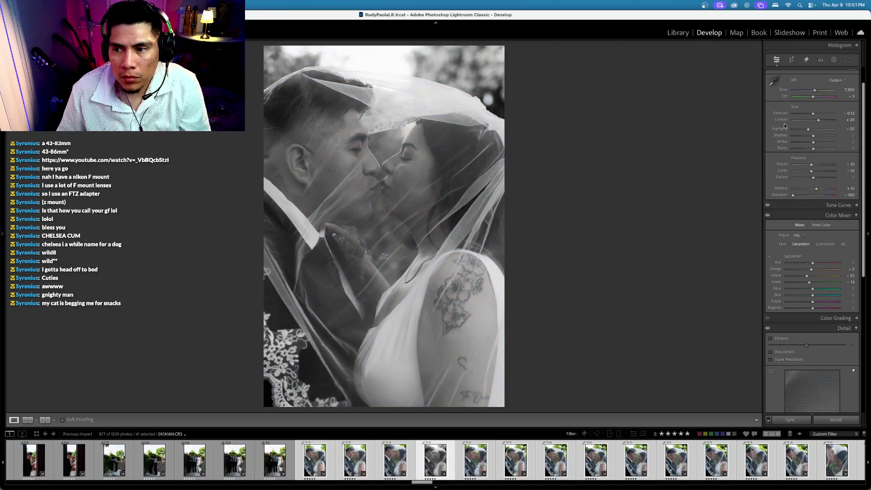
{"action": "left_click_drag", "start_coordinate": [826, 120], "coordinate": [788, 113]}
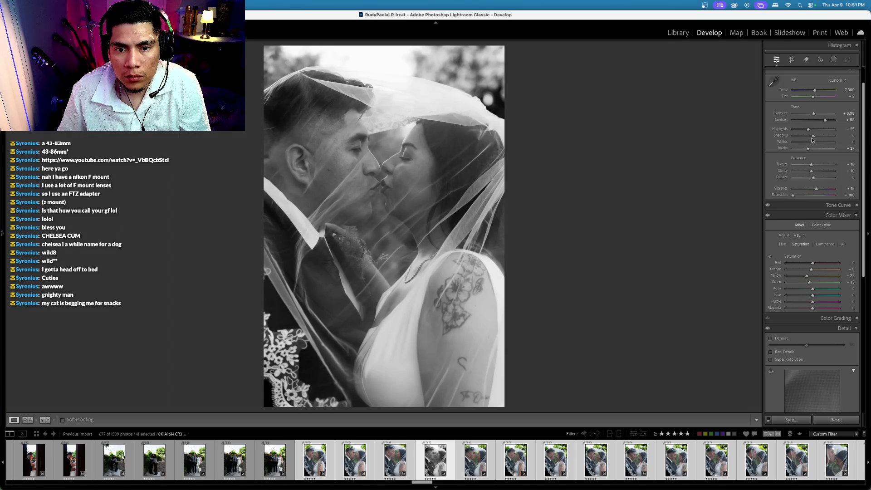
{"action": "left_click_drag", "start_coordinate": [808, 130], "coordinate": [814, 130]}
Sync the black-and-white look onto a second veil photo, then return to a single selection
{"action": "key", "text": "Right"}
{"action": "key", "text": "Right"}
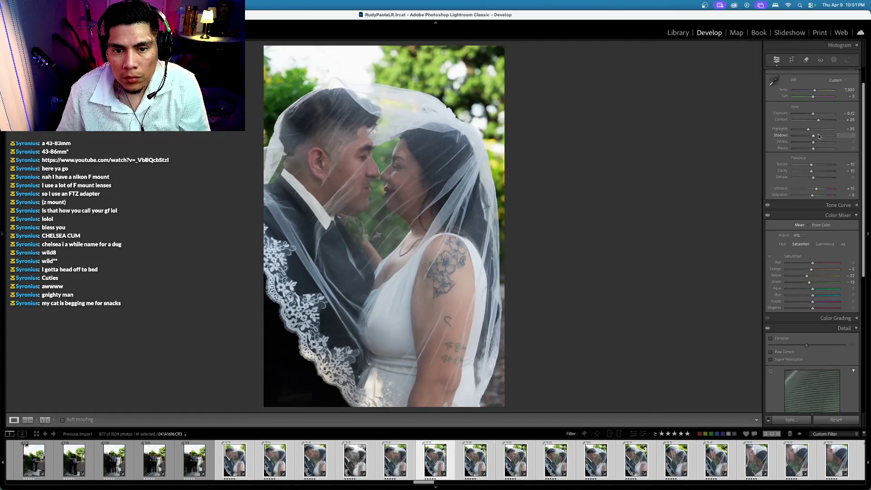
{"action": "key", "text": "Right"}
{"action": "key", "text": "Right"}
{"action": "key", "text": "Right"}
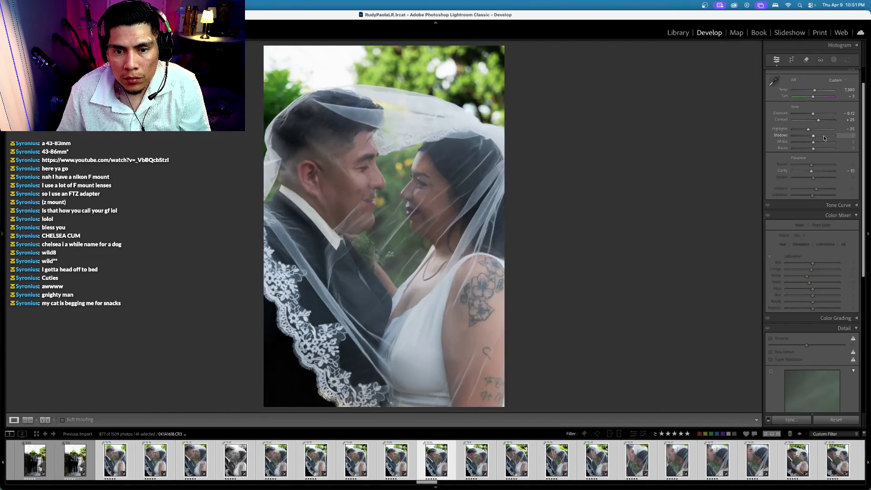
{"action": "key", "text": "Right"}
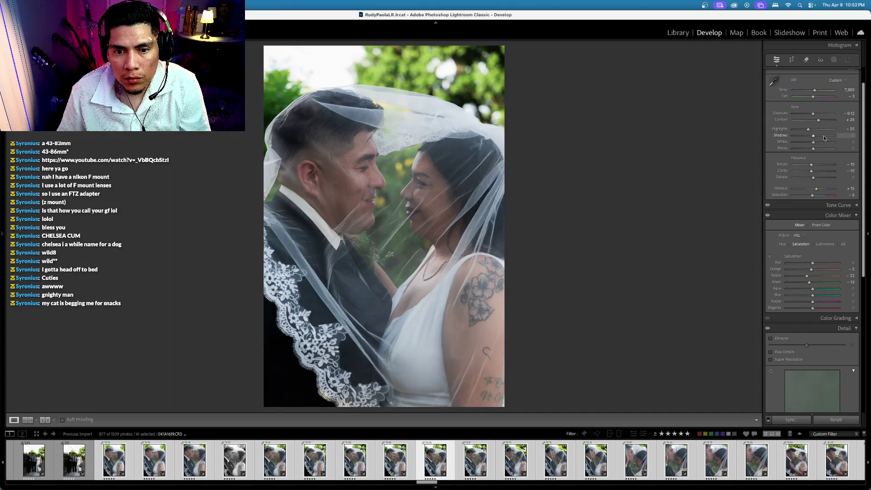
{"action": "left_click", "coordinate": [433, 463]}
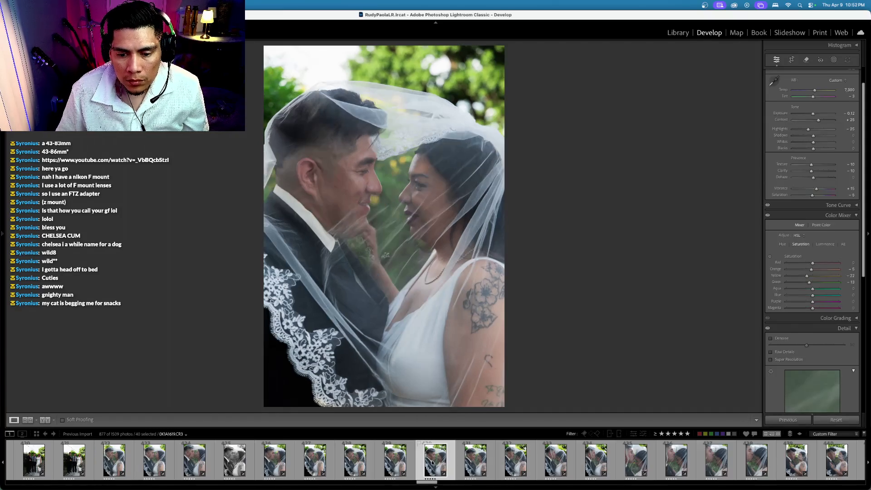
{"action": "left_click", "coordinate": [232, 465], "text": "super"}
{"action": "key", "text": "super+shift+s"}
{"action": "key", "text": "Return"}
{"action": "key", "text": "super+z"}
{"action": "key", "text": "super+z"}
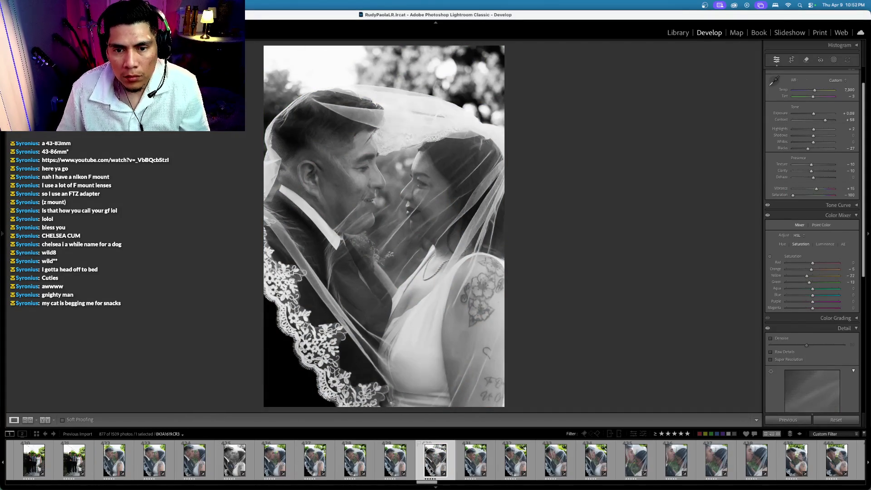
{"action": "key", "text": "super+z"}
{"action": "key", "text": "super+z"}
{"action": "key", "text": "super+z"}
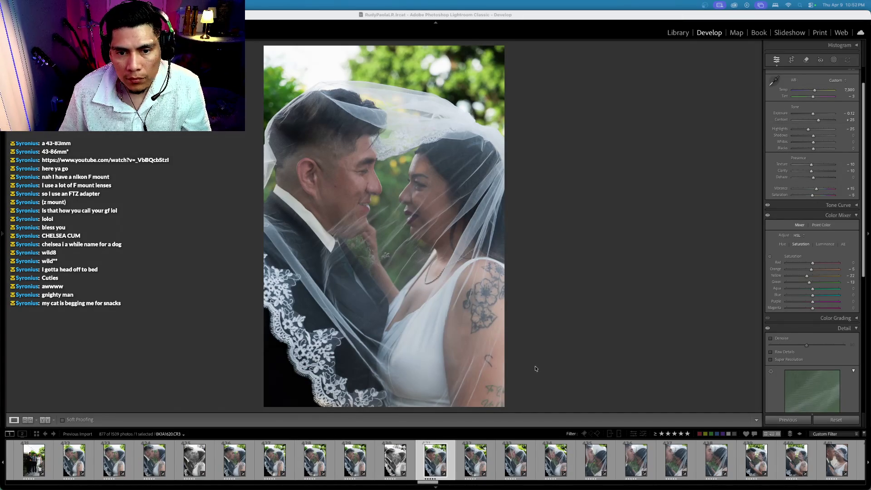
Select the run of eight similar shots and sync the settings to all of them
{"action": "left_click", "coordinate": [582, 423]}
{"action": "key", "text": "Right"}
{"action": "key", "text": "Right"}
{"action": "key", "text": "Right"}
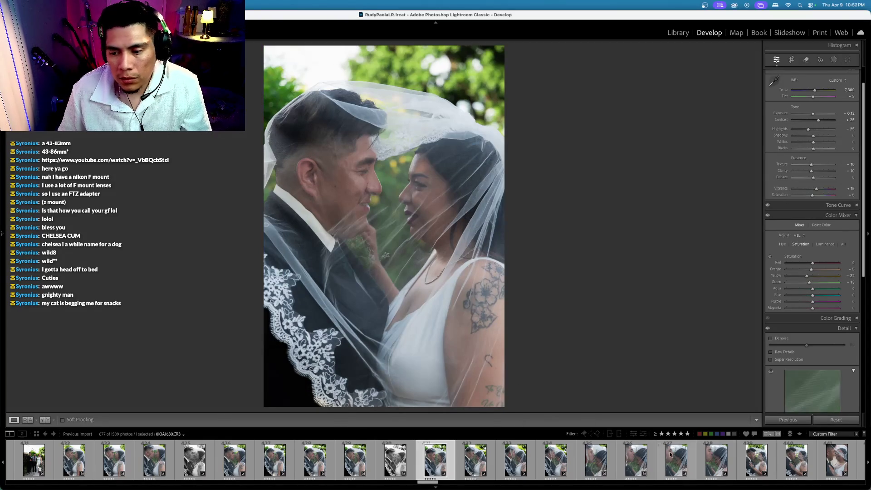
{"action": "left_click", "coordinate": [712, 457], "text": "shift"}
{"action": "key", "text": "super+shift+s"}
{"action": "key", "text": "Return"}
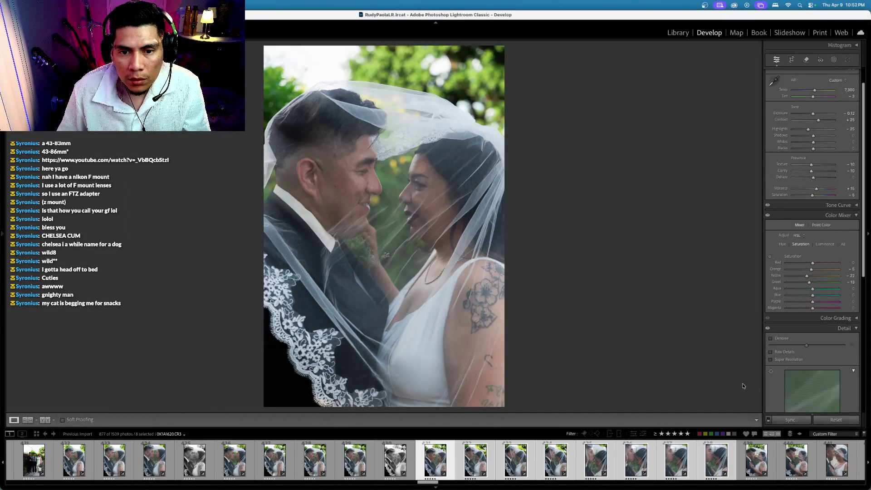
Step through the synced photos to check the results, comparing neighbouring frames
{"action": "key", "text": "Right"}
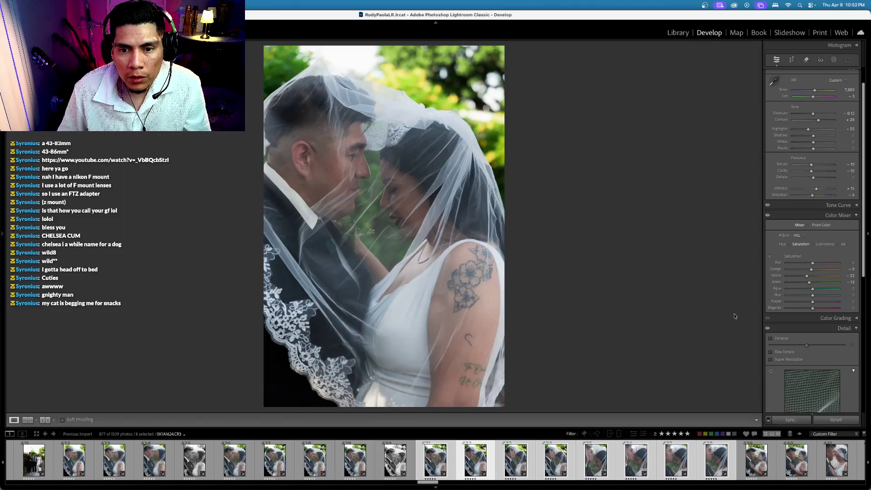
{"action": "key", "text": "Right"}
{"action": "key", "text": "Right"}
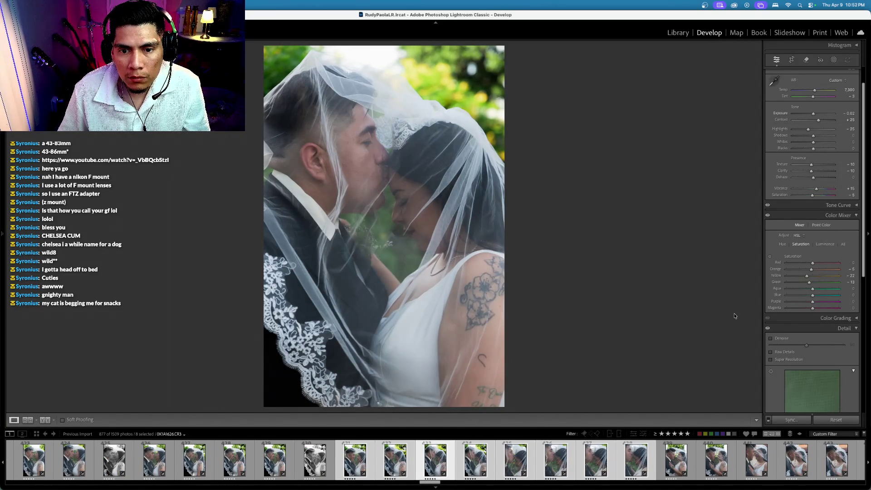
{"action": "key", "text": "Right"}
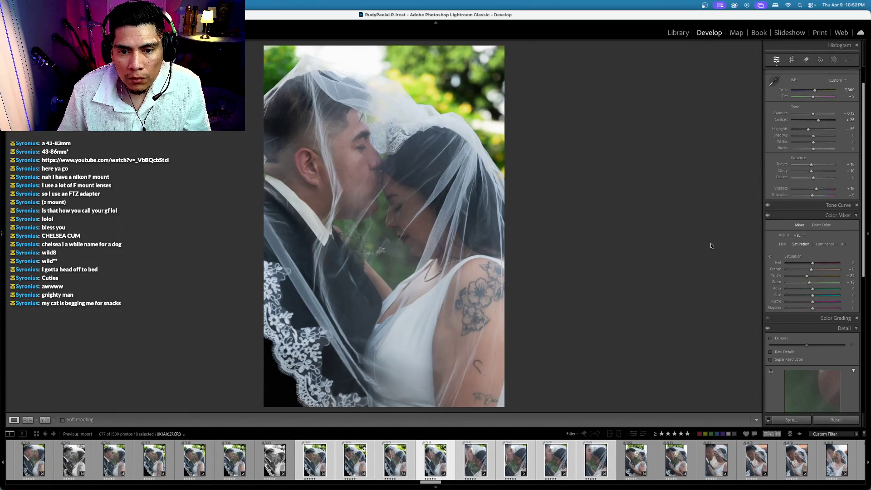
{"action": "key", "text": "Right"}
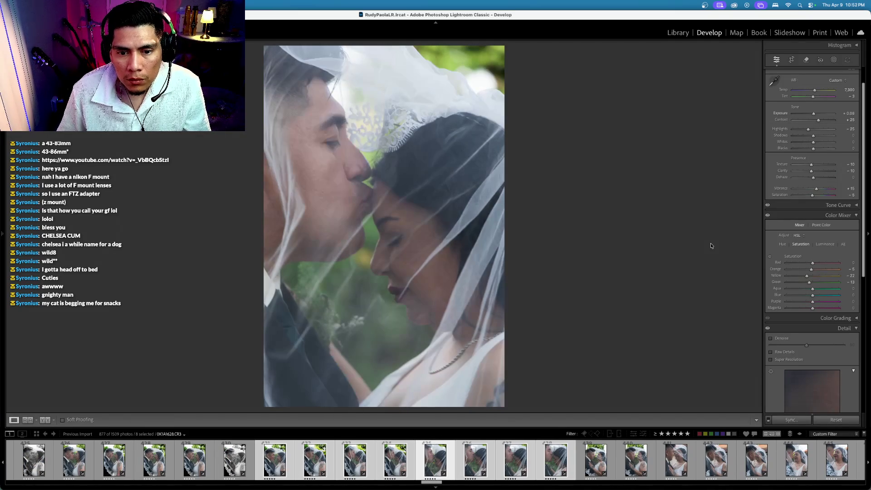
{"action": "key", "text": "Right"}
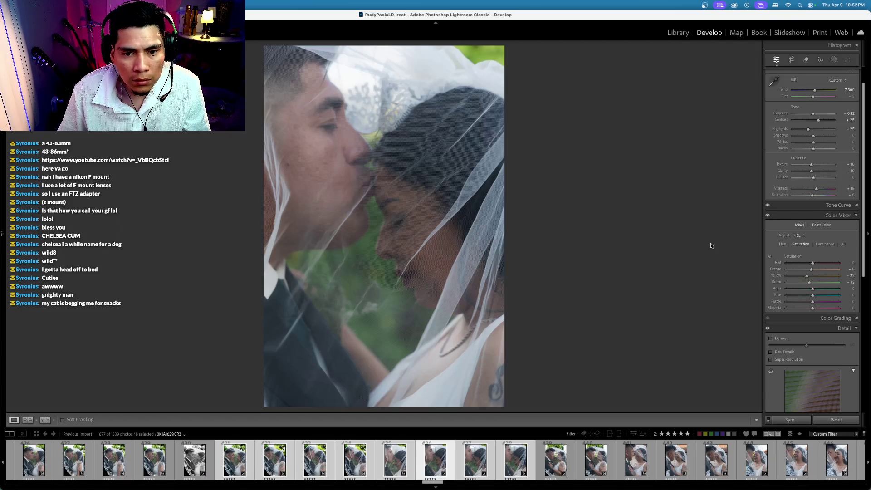
{"action": "key", "text": "Right"}
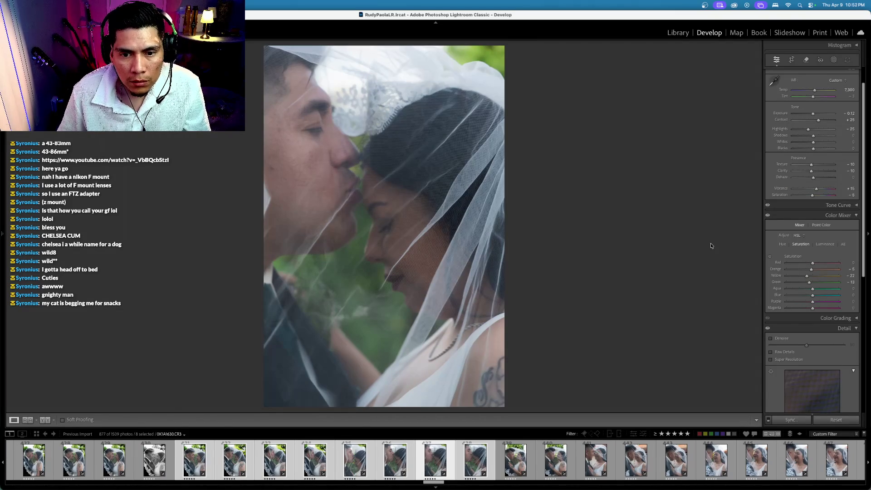
{"action": "key", "text": "Right"}
{"action": "key", "text": "Left"}
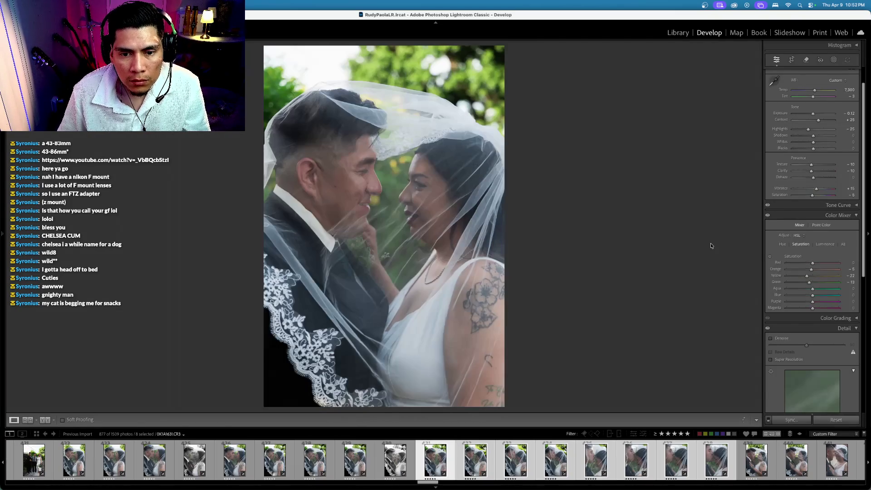
{"action": "key", "text": "Right"}
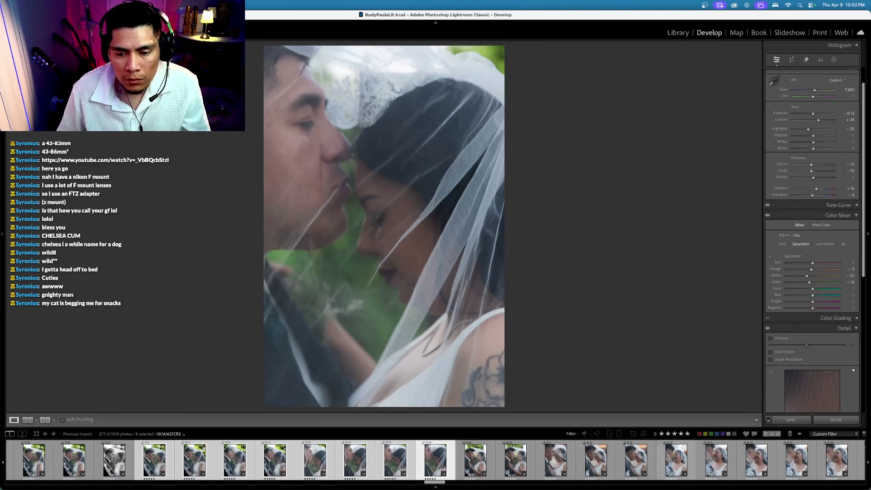
{"action": "left_click", "coordinate": [476, 461]}
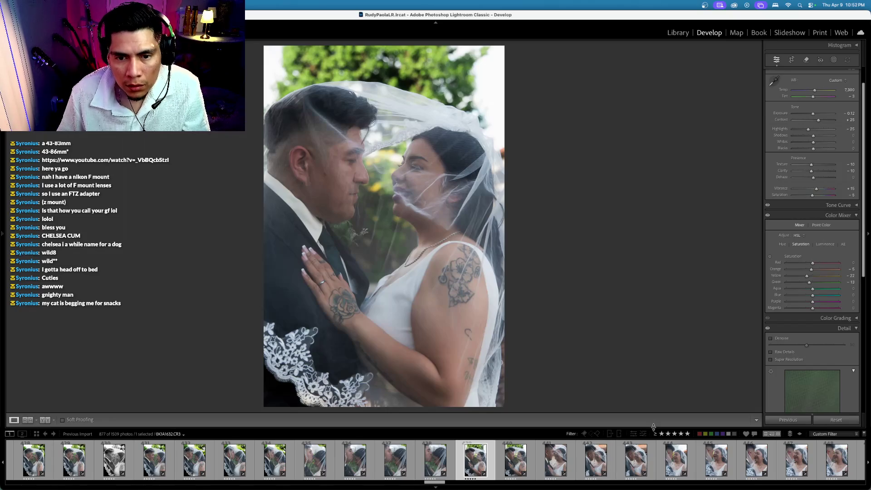
{"action": "key", "text": "Left"}
{"action": "key", "text": "Left"}
{"action": "key", "text": "Right"}
{"action": "key", "text": "Left"}
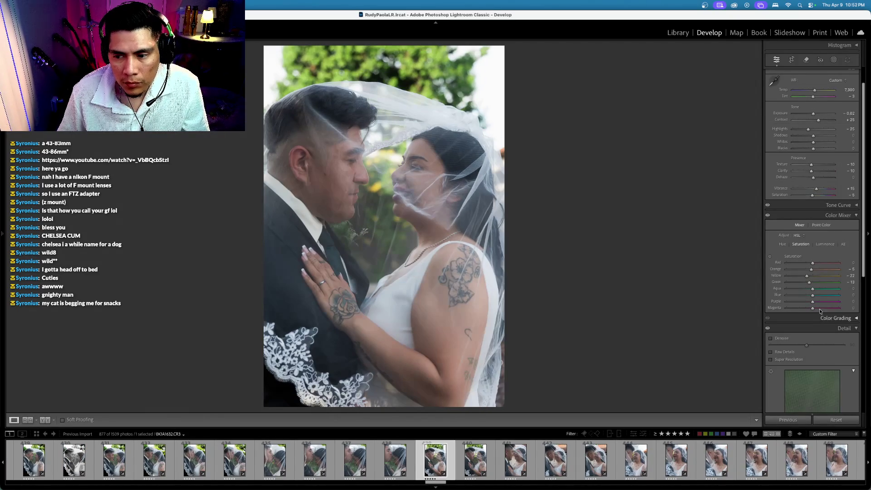
Turn the first veil portrait black-and-white with more contrast
{"action": "left_click_drag", "start_coordinate": [812, 195], "coordinate": [772, 203]}
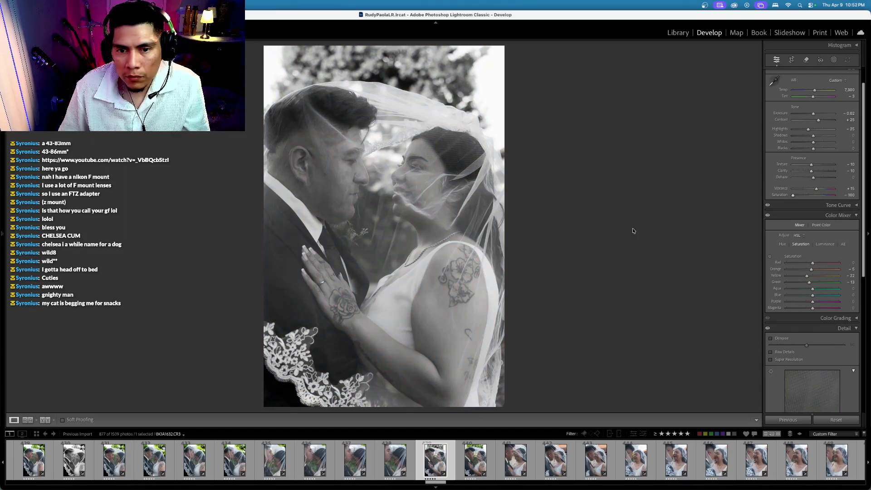
{"action": "left_click_drag", "start_coordinate": [819, 120], "coordinate": [825, 120]}
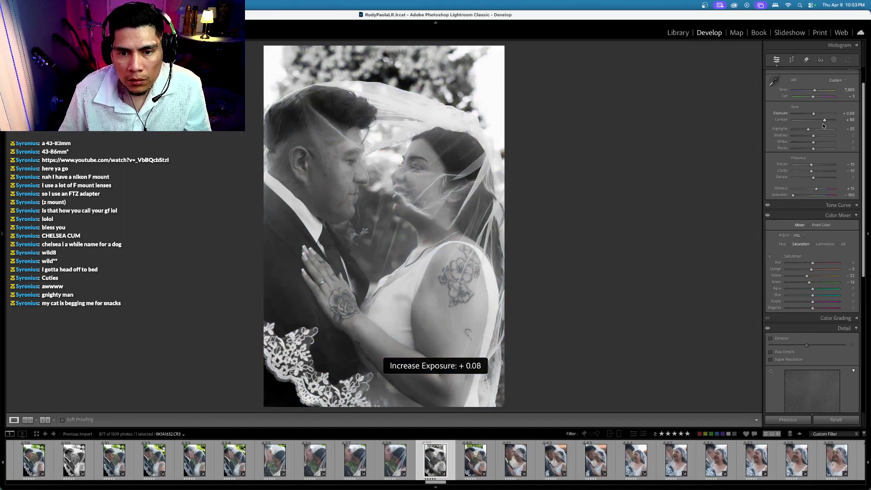
{"action": "key", "text": "Right"}
{"action": "key", "text": "Left"}
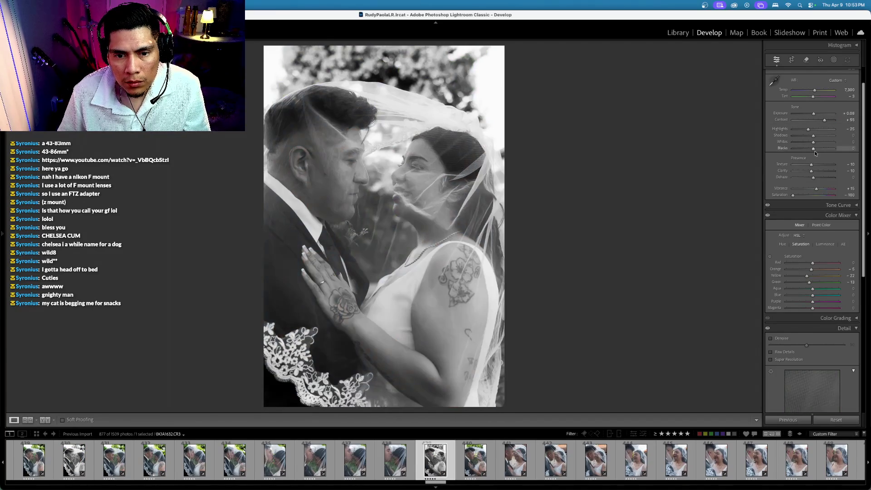
Move a few photos ahead and lower that photo's exposure slightly
{"action": "key", "text": "Right"}
{"action": "key", "text": "Right"}
{"action": "key", "text": "Right"}
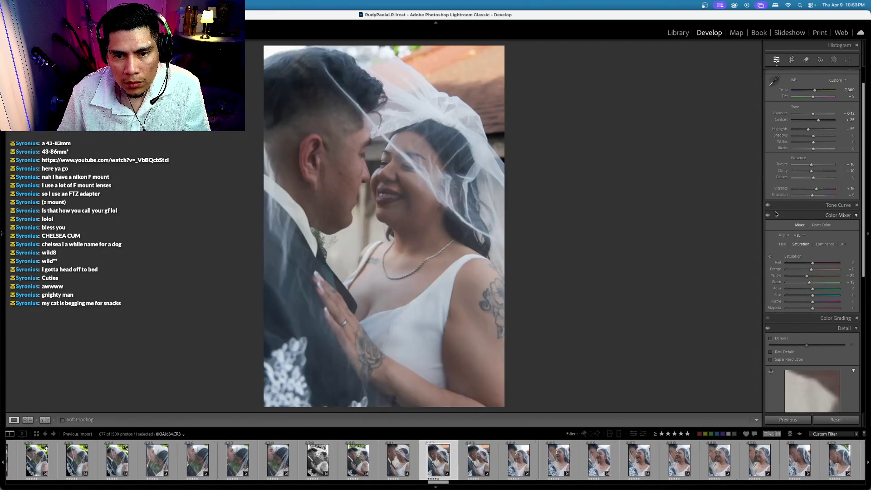
{"action": "key", "text": "Right"}
{"action": "key", "text": "Right"}
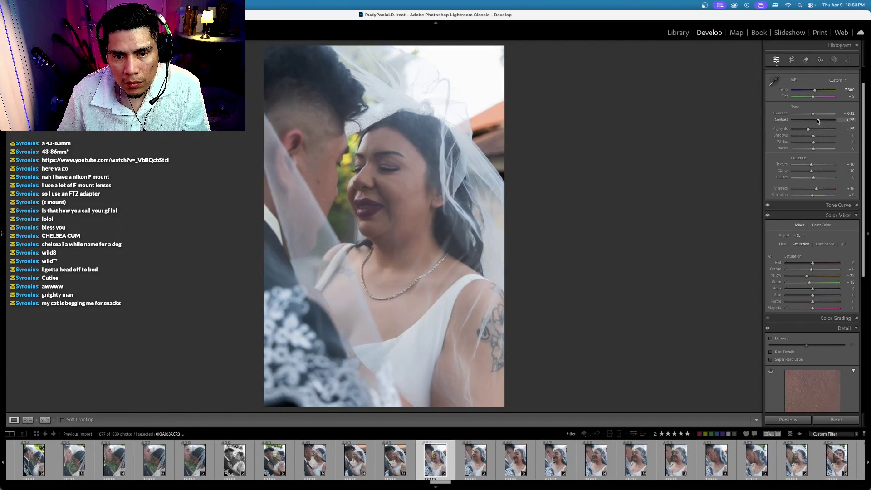
{"action": "key", "text": "minus"}
Make the next veil portrait black-and-white with higher contrast and exposure -0.02
{"action": "key", "text": "Right"}
{"action": "key", "text": "Right"}
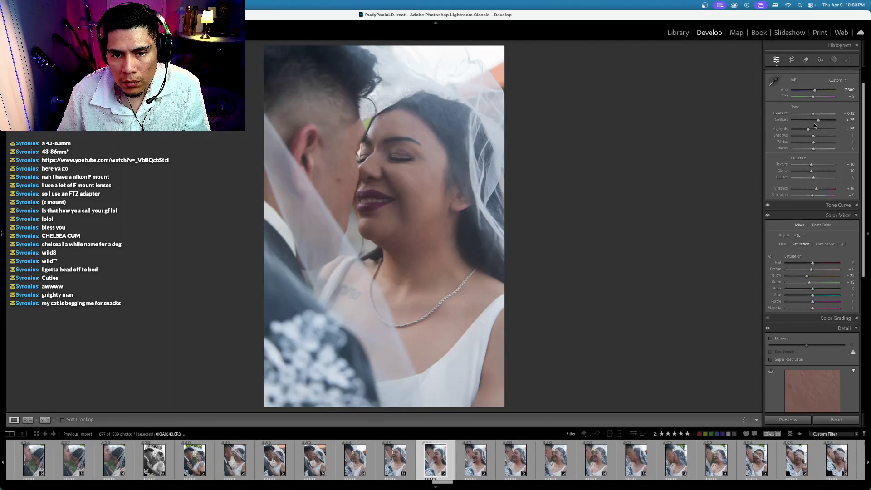
{"action": "key", "text": "Right"}
{"action": "left_click_drag", "start_coordinate": [813, 196], "coordinate": [777, 198]}
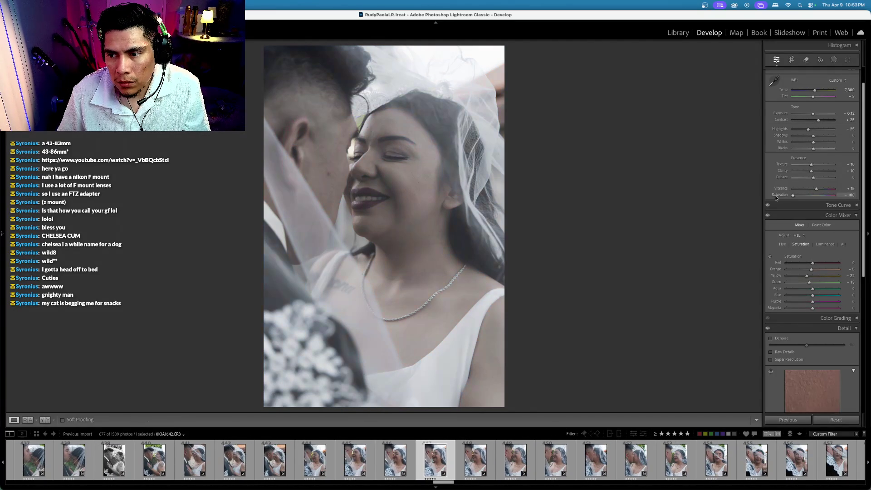
{"action": "left_click_drag", "start_coordinate": [819, 120], "coordinate": [828, 119]}
{"action": "key", "text": "equal"}
{"action": "key", "text": "equal"}
{"action": "key", "text": "minus"}
{"action": "key", "text": "minus"}
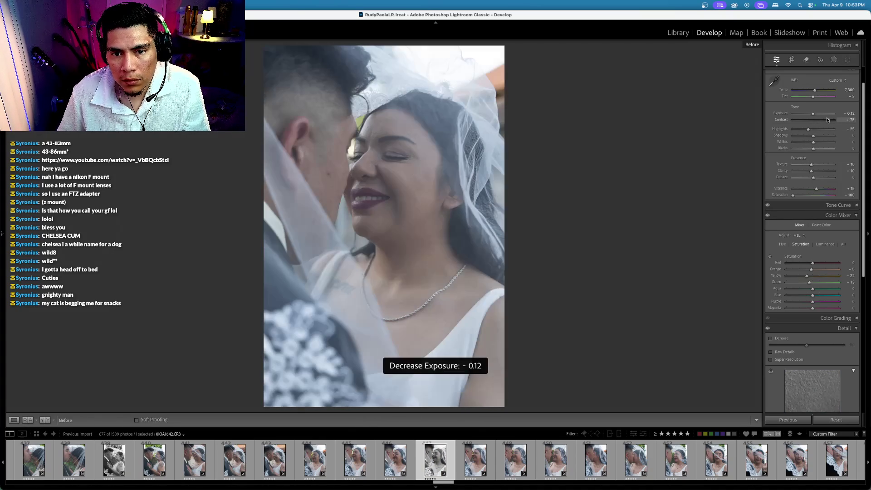
Turn the smiling-bride veil shot black-and-white with contrast about +83
{"action": "key", "text": "Right"}
{"action": "key", "text": "Right"}
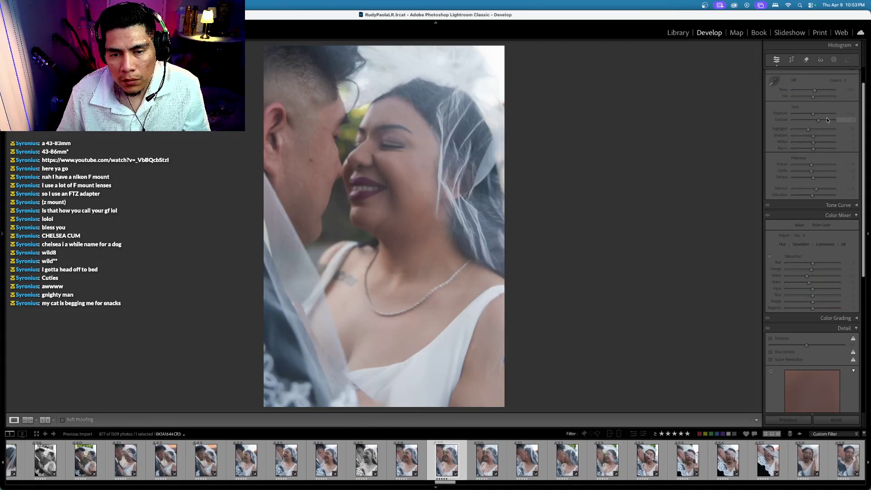
{"action": "key", "text": "Right"}
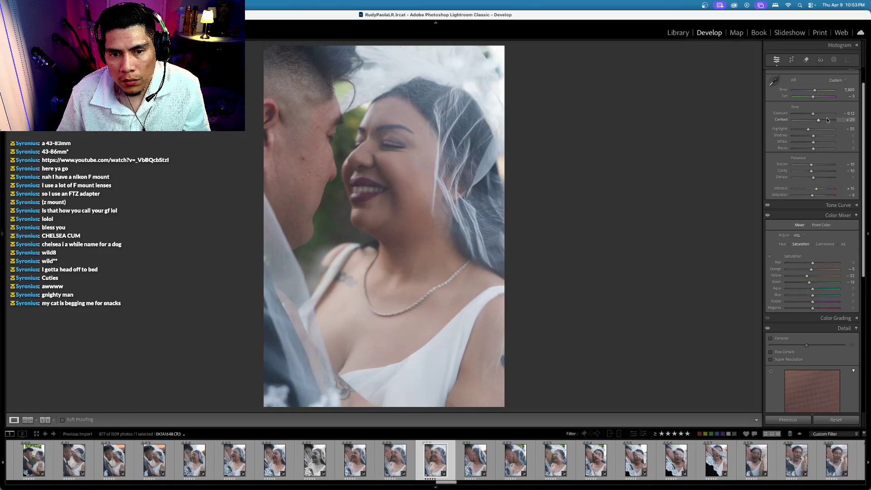
{"action": "left_click_drag", "start_coordinate": [816, 196], "coordinate": [793, 195]}
{"action": "left_click_drag", "start_coordinate": [819, 120], "coordinate": [830, 120]}
{"action": "left_click", "coordinate": [781, 114]}
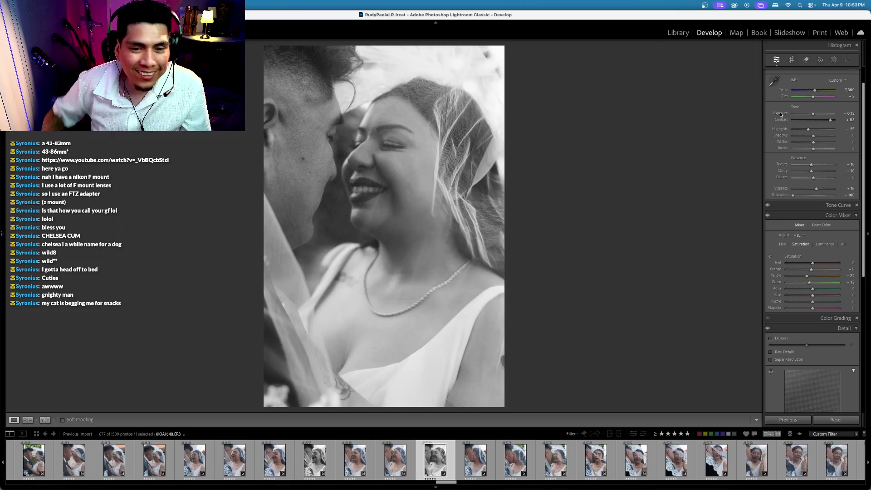
Nudge exposure up on several photos while stepping through the veil sequence
{"action": "key", "text": "equal"}
{"action": "key", "text": "equal"}
{"action": "key", "text": "minus"}
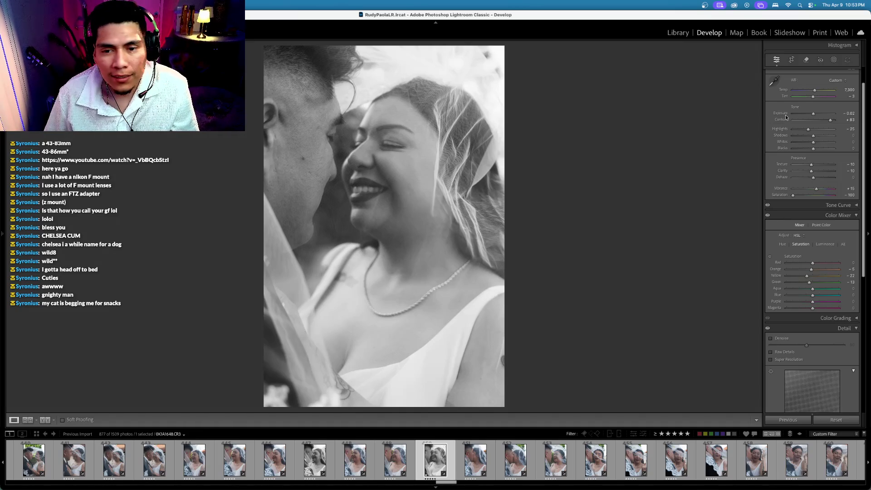
{"action": "key", "text": "Right"}
{"action": "key", "text": "equal"}
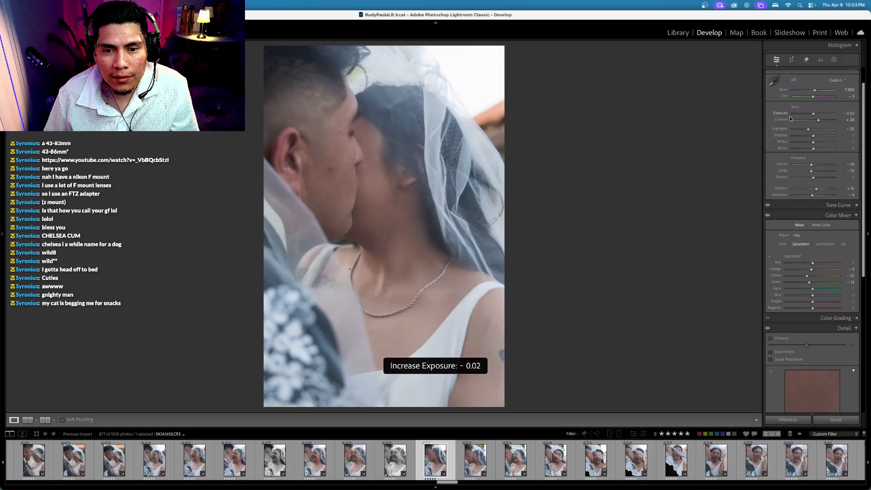
{"action": "key", "text": "Right"}
{"action": "key", "text": "equal"}
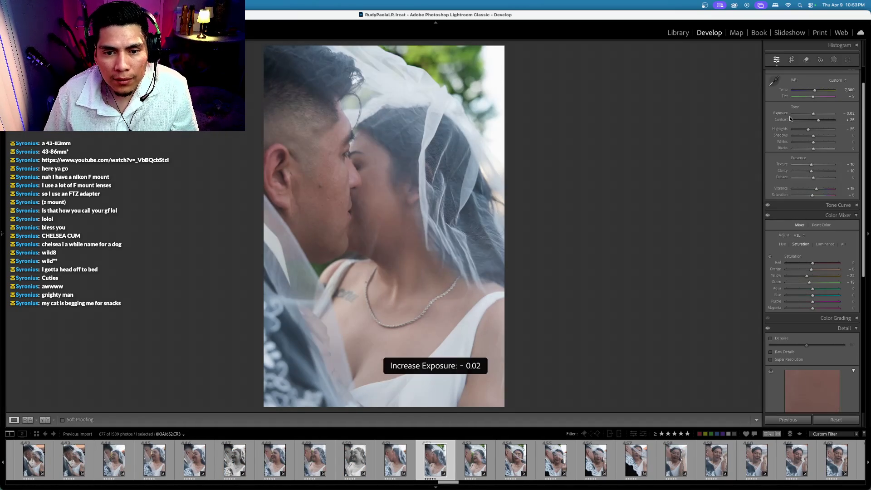
{"action": "key", "text": "Right"}
{"action": "key", "text": "equal"}
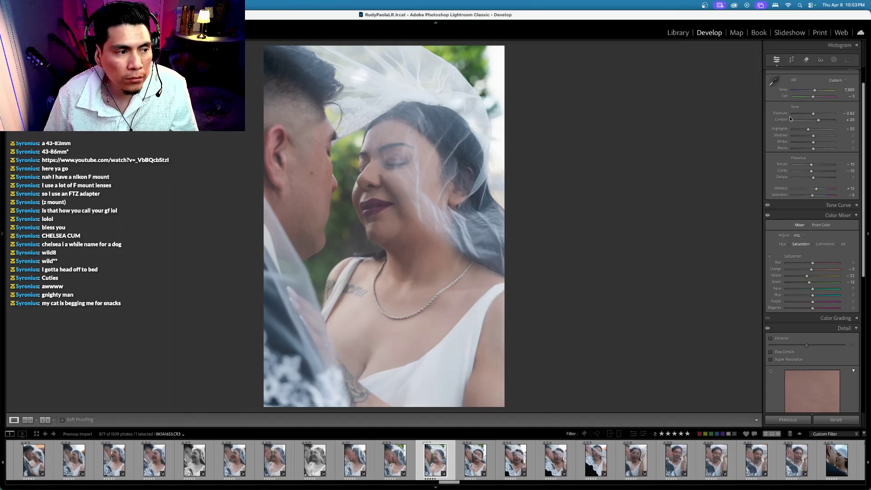
{"action": "key", "text": "Right"}
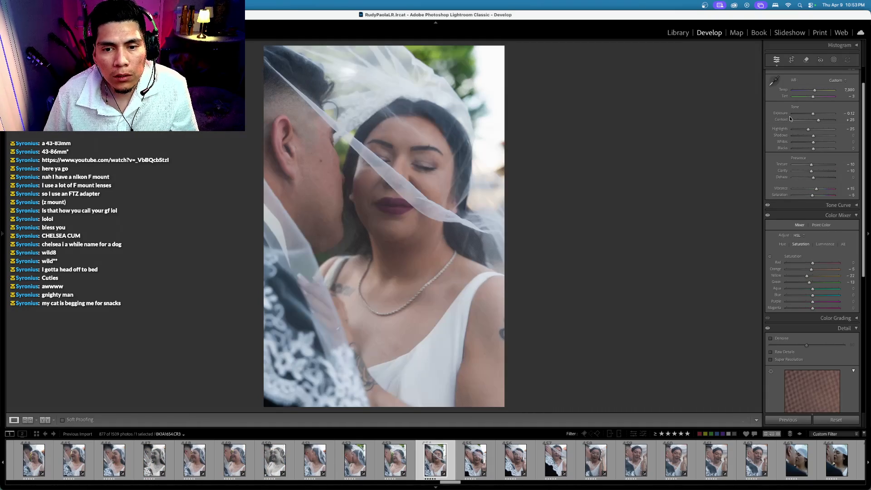
{"action": "key", "text": "Right"}
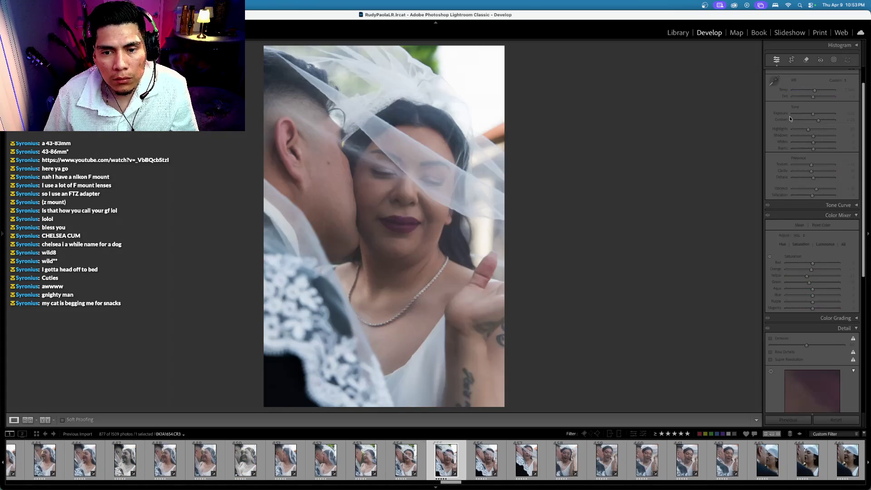
{"action": "key", "text": "Right"}
Make the veiled-face photo black-and-white with strong contrast and slightly lifted exposure
{"action": "key", "text": "Right"}
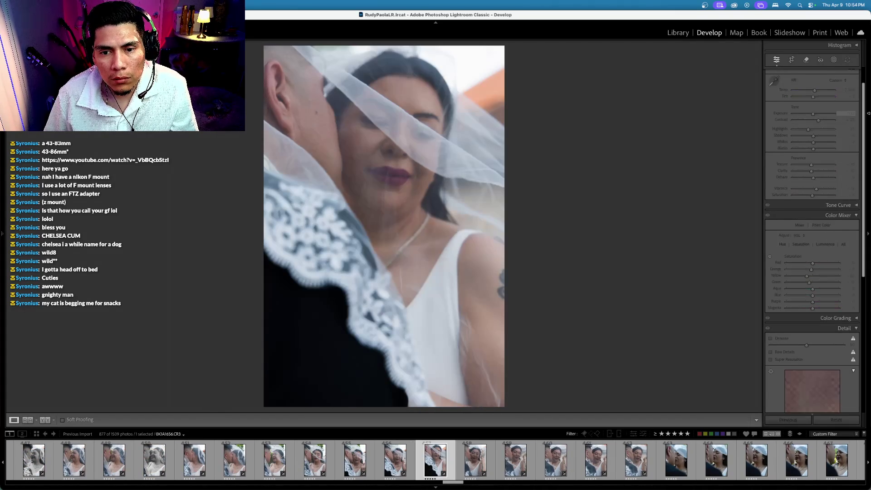
{"action": "key", "text": "equal"}
{"action": "key", "text": "Right"}
{"action": "key", "text": "Left"}
{"action": "mouse_move", "coordinate": [812, 195]}
{"action": "left_mouse_down"}
{"action": "mouse_move", "coordinate": [726, 190]}
{"action": "mouse_move", "coordinate": [661, 172]}
{"action": "left_mouse_up"}
{"action": "left_click_drag", "start_coordinate": [818, 120], "coordinate": [823, 120]}
{"action": "key", "text": "equal"}
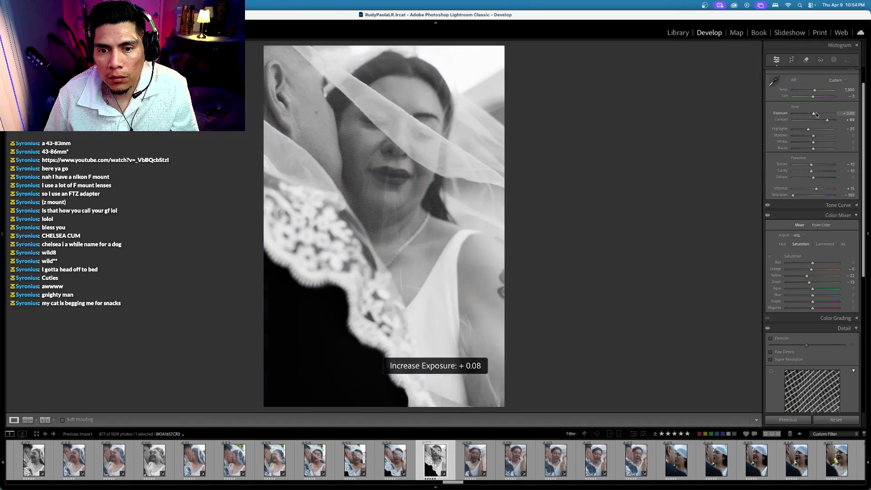
Brighten the close-up kiss photo to +0.20 exposure
{"action": "key", "text": "Right"}
{"action": "key", "text": "Right"}
{"action": "key", "text": "Right"}
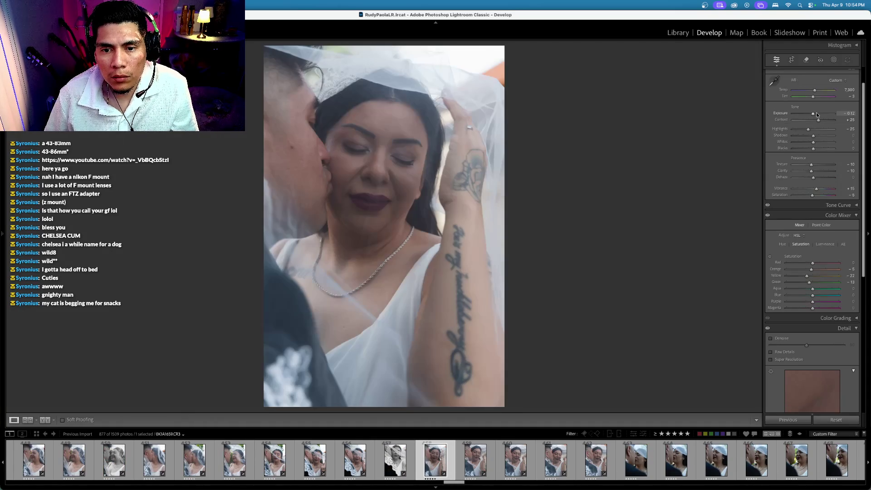
{"action": "key", "text": "Right"}
{"action": "key", "text": "Right"}
{"action": "key", "text": "Right"}
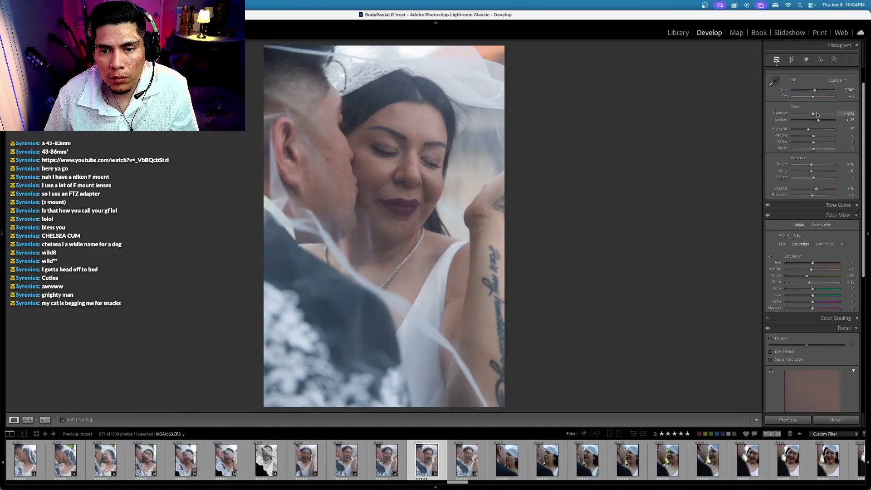
{"action": "key", "text": "equal"}
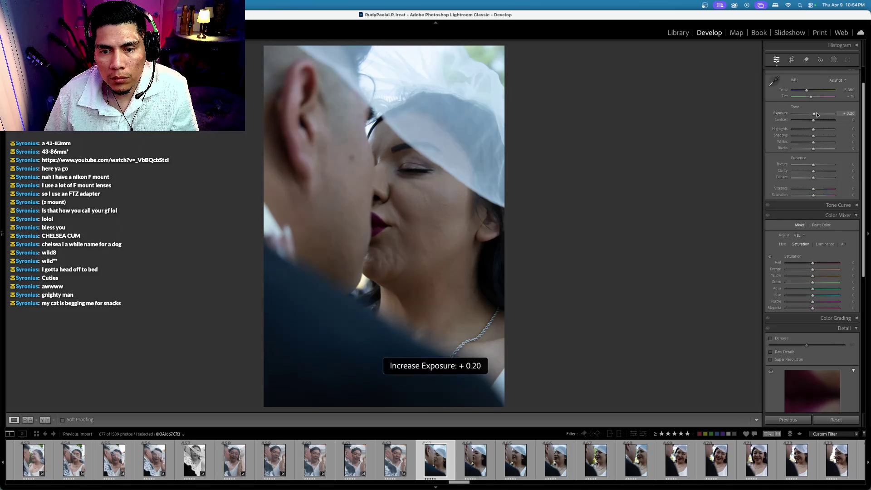
Sync the previous shot's edit onto the kiss close-up
{"action": "left_click", "coordinate": [393, 461], "text": "super"}
{"action": "key", "text": "super+shift+s"}
{"action": "key", "text": "Return"}
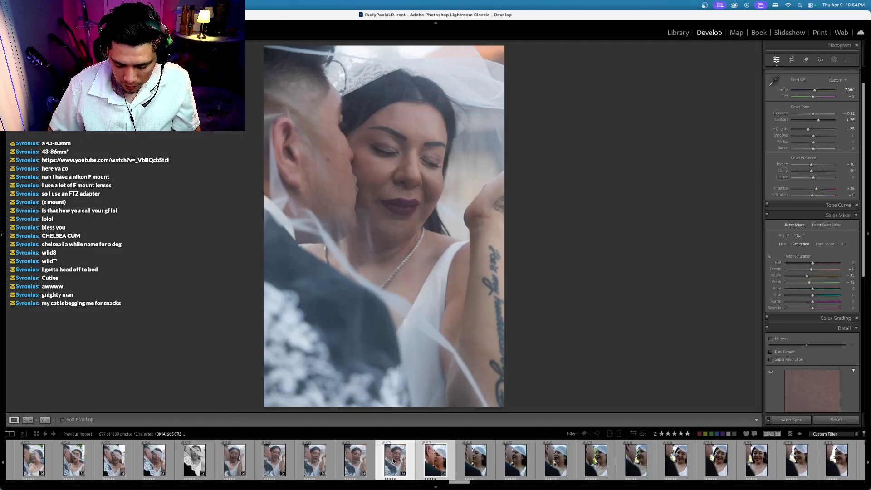
{"action": "left_click", "coordinate": [435, 460]}
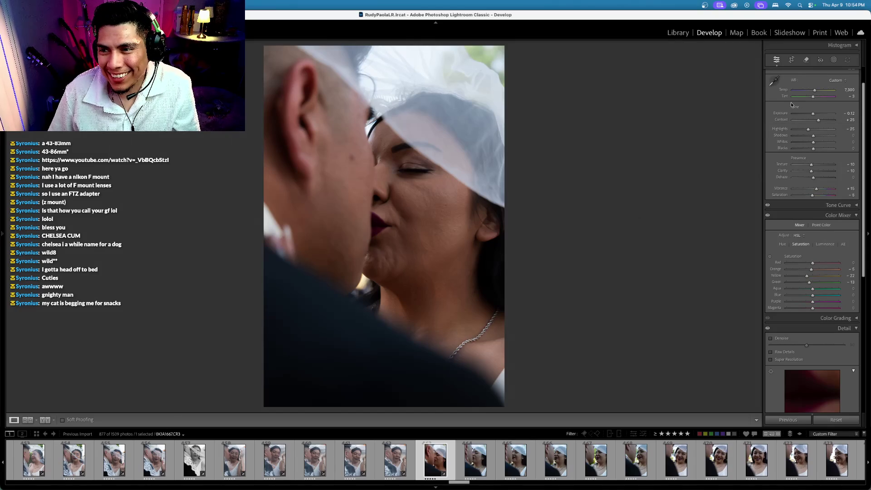
Set the kiss close-up's exposure to +0.48, comparing against the original
{"action": "key", "text": "Up"}
{"action": "key", "text": "Up"}
{"action": "key", "text": "Up"}
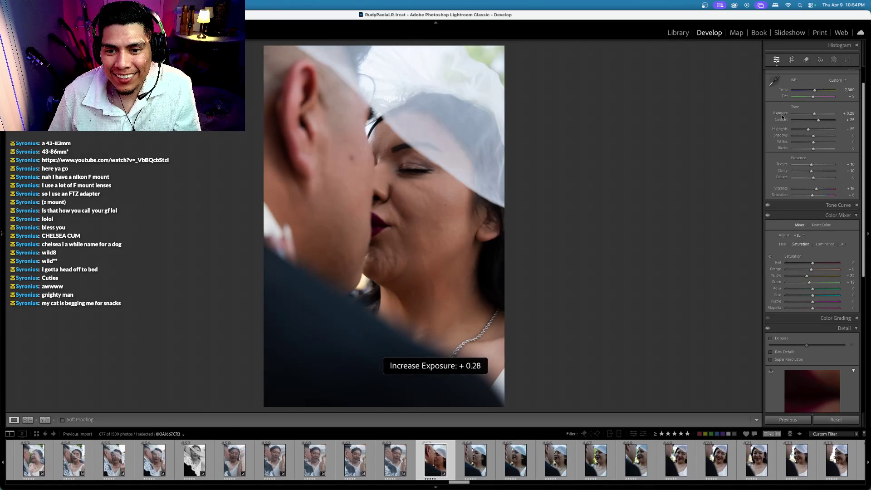
{"action": "key", "text": "backslash"}
{"action": "key", "text": "Up"}
{"action": "key", "text": "Up"}
{"action": "key", "text": "Down"}
{"action": "key", "text": "backslash"}
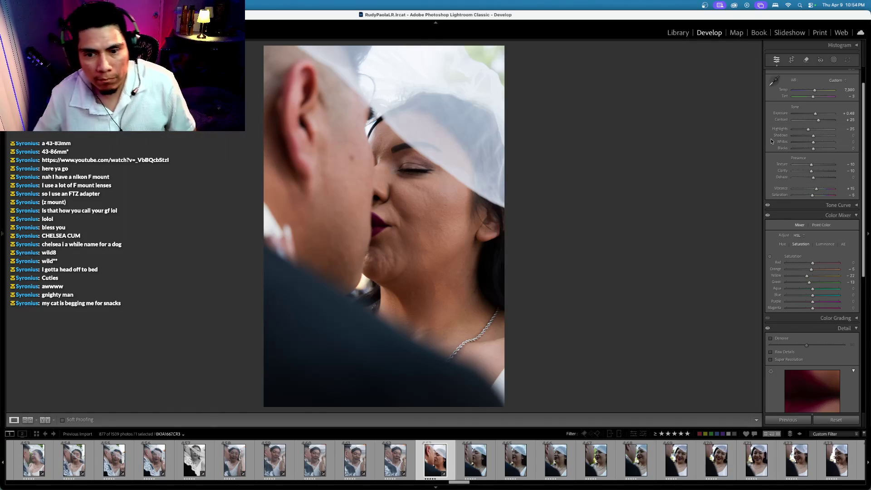
Select the twenty following shots and sync the kiss edit to them
{"action": "left_click", "coordinate": [485, 463]}
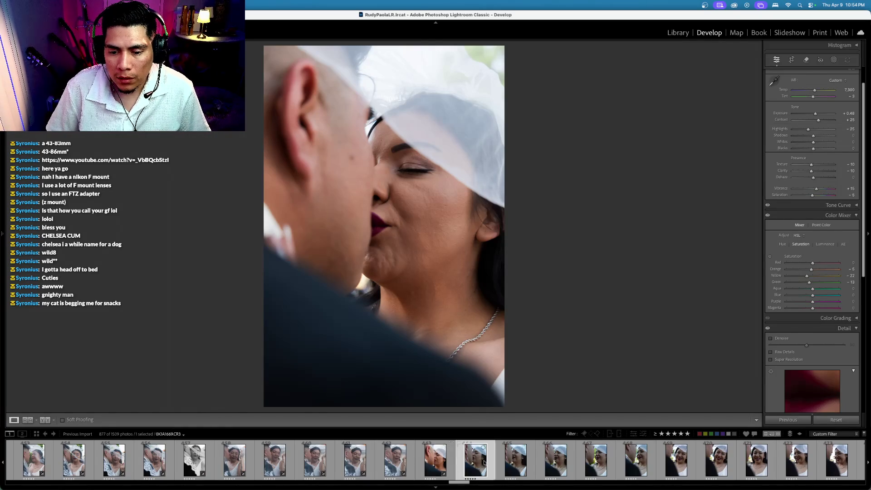
{"action": "scroll", "coordinate": [435, 467], "scroll_direction": "down", "scroll_amount": 5}
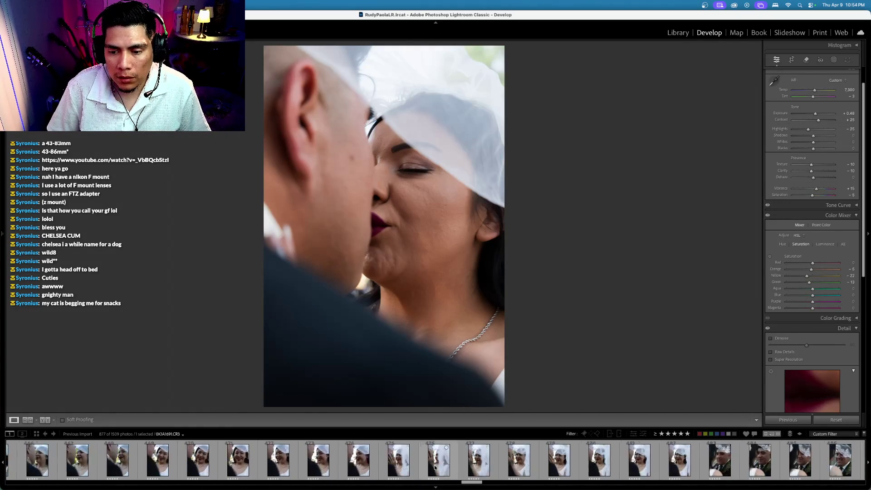
{"action": "scroll", "coordinate": [435, 468], "scroll_direction": "down", "scroll_amount": 3}
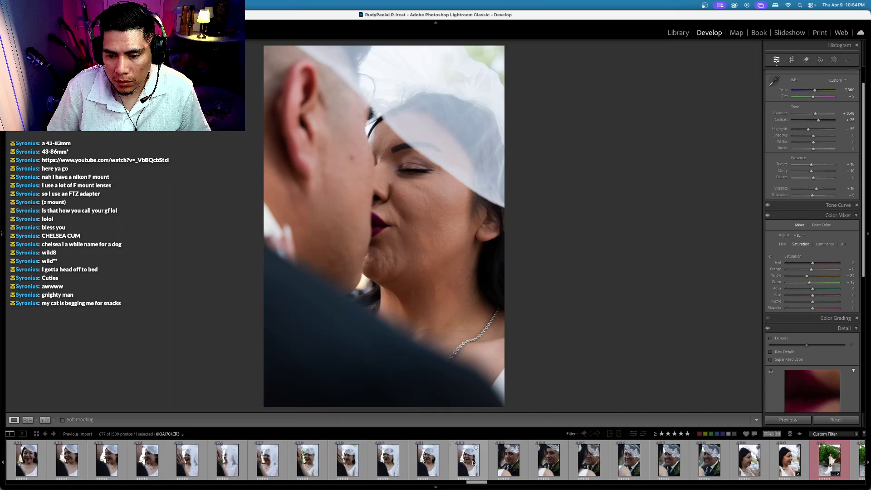
{"action": "left_click", "coordinate": [472, 463], "text": "shift"}
{"action": "key", "text": "super+shift+s"}
{"action": "key", "text": "Return"}
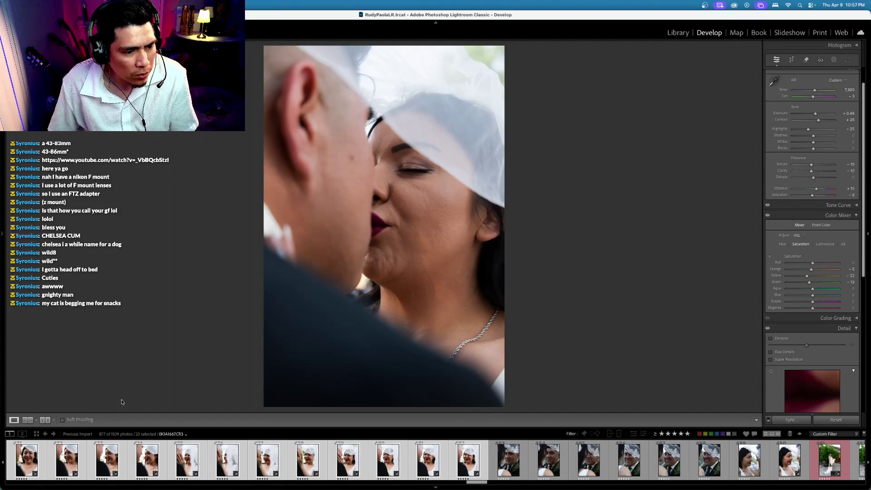
{"action": "key", "text": "Right"}
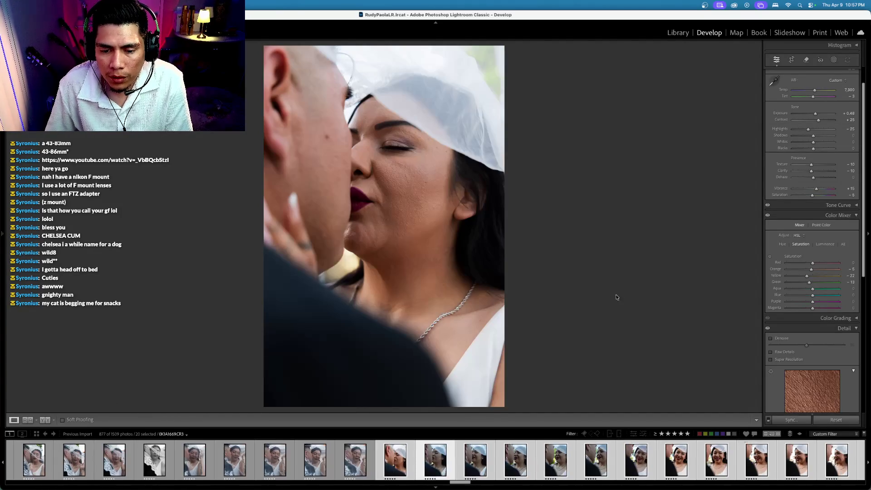
Make the smiling-bride close-up black-and-white (Saturation -100) with Contrast +51
{"action": "key", "text": "Right"}
{"action": "key", "text": "Right"}
{"action": "key", "text": "Right"}
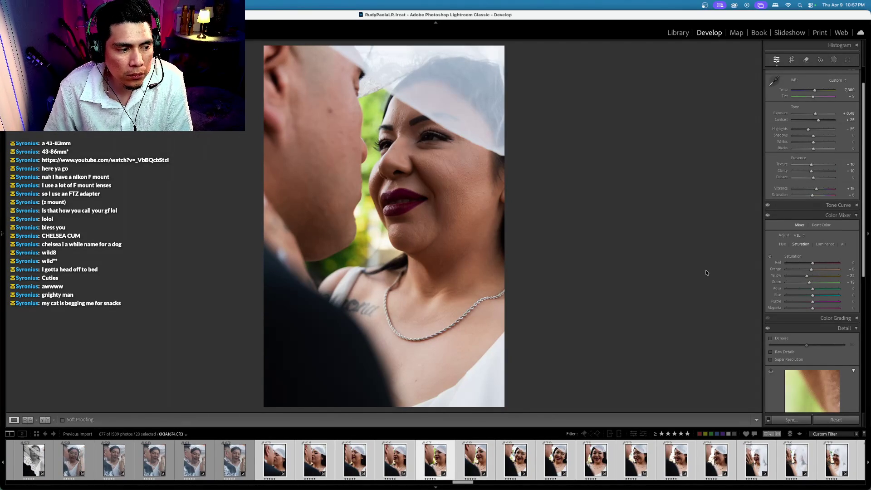
{"action": "key", "text": "Right"}
{"action": "key", "text": "Right"}
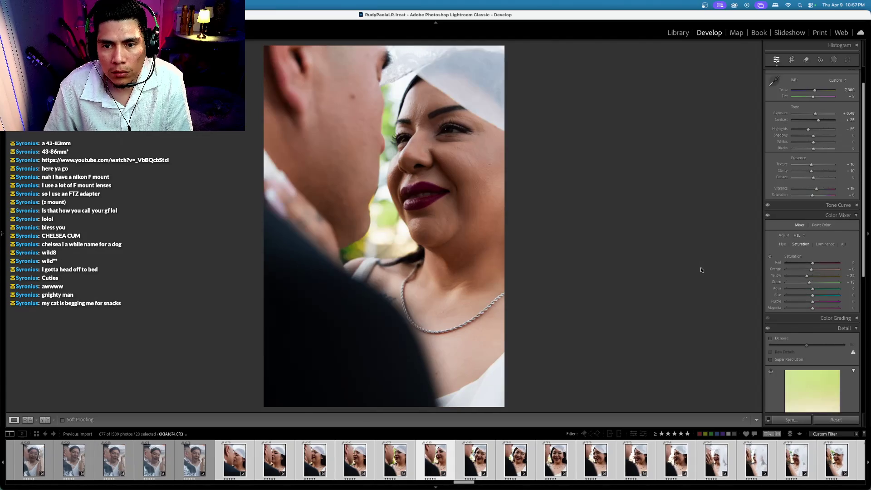
{"action": "key", "text": "Left"}
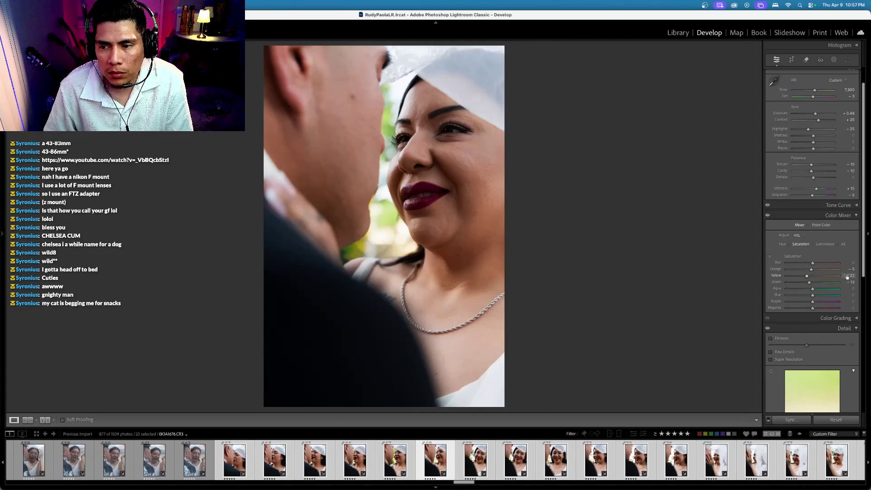
{"action": "left_click_drag", "start_coordinate": [813, 195], "coordinate": [697, 202]}
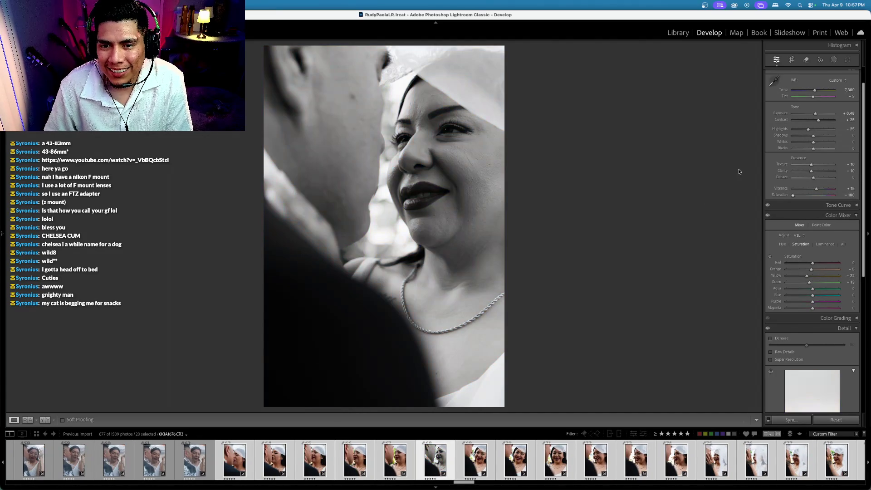
{"action": "left_click_drag", "start_coordinate": [823, 121], "coordinate": [826, 120]}
Try black-and-white on a later veil shot, then undo it to keep colour
{"action": "key", "text": "Right"}
{"action": "key", "text": "Right"}
{"action": "key", "text": "Right"}
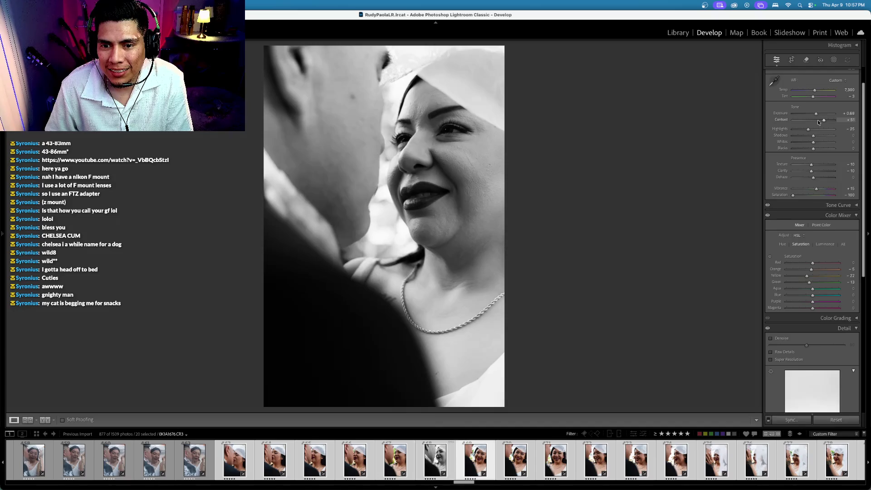
{"action": "key", "text": "Right"}
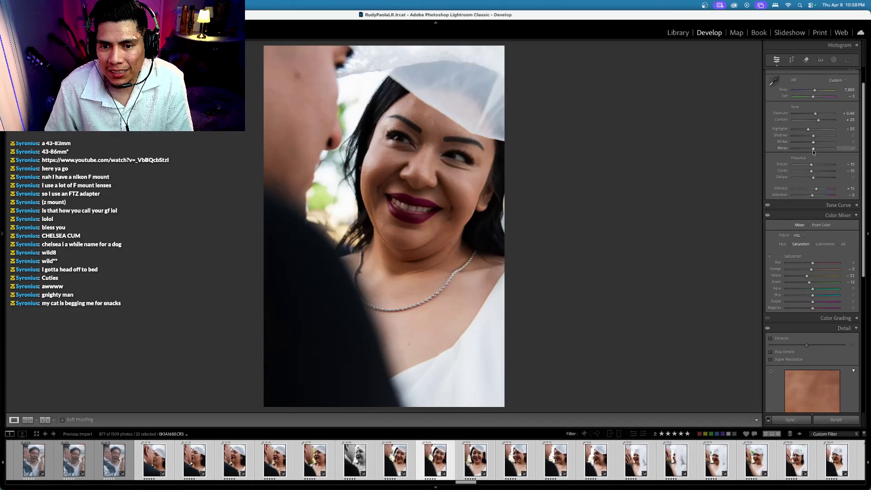
{"action": "key", "text": "Right"}
{"action": "key", "text": "Right"}
{"action": "key", "text": "Right"}
{"action": "key", "text": "Right"}
{"action": "key", "text": "Right"}
{"action": "key", "text": "Right"}
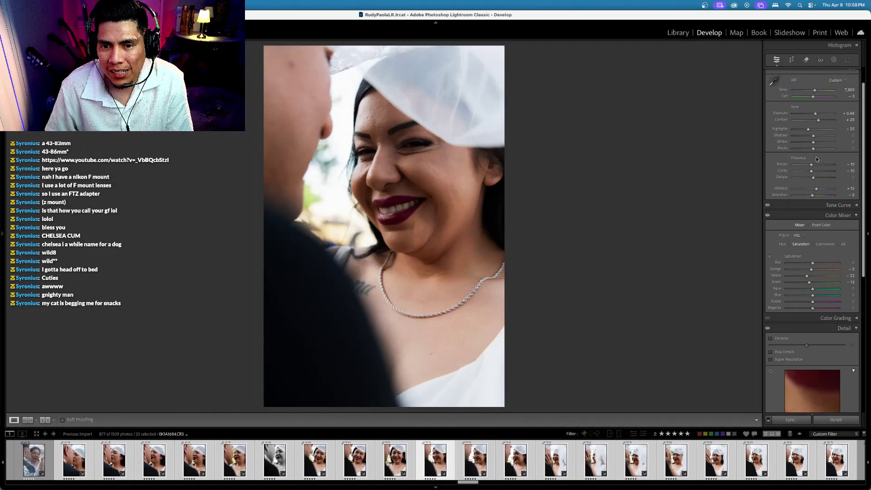
{"action": "key", "text": "Right"}
{"action": "key", "text": "Right"}
{"action": "key", "text": "Right"}
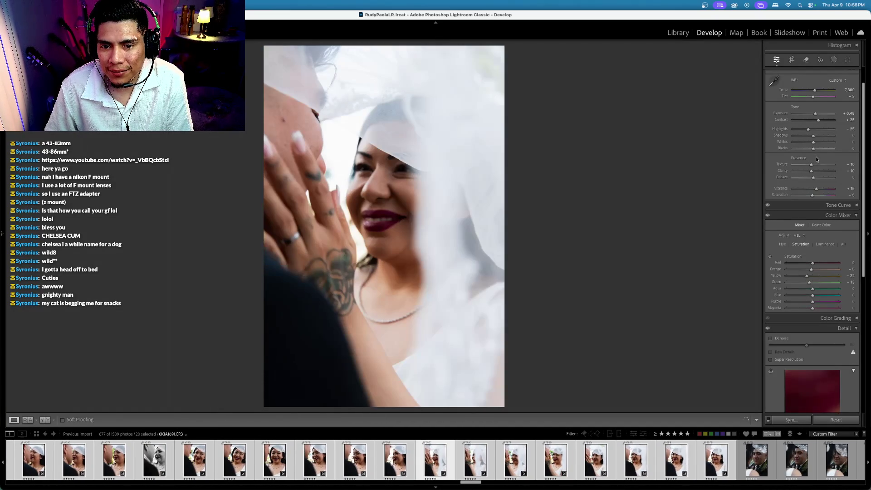
{"action": "key", "text": "Right"}
{"action": "key", "text": "Right"}
{"action": "key", "text": "Right"}
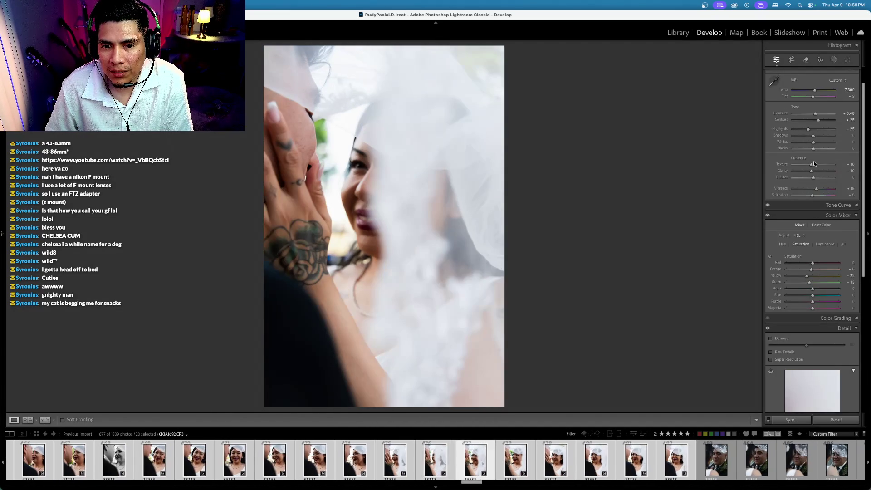
{"action": "key", "text": "Right"}
{"action": "key", "text": "Left"}
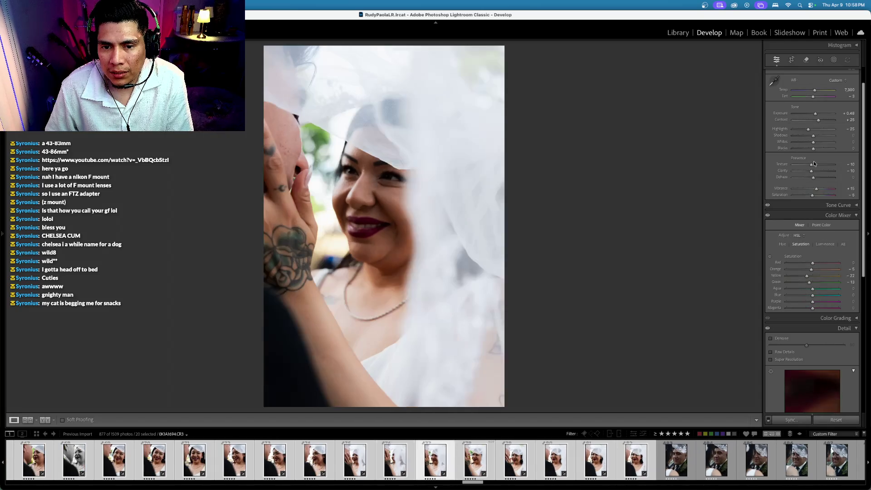
{"action": "key", "text": "Left"}
{"action": "key", "text": "Left"}
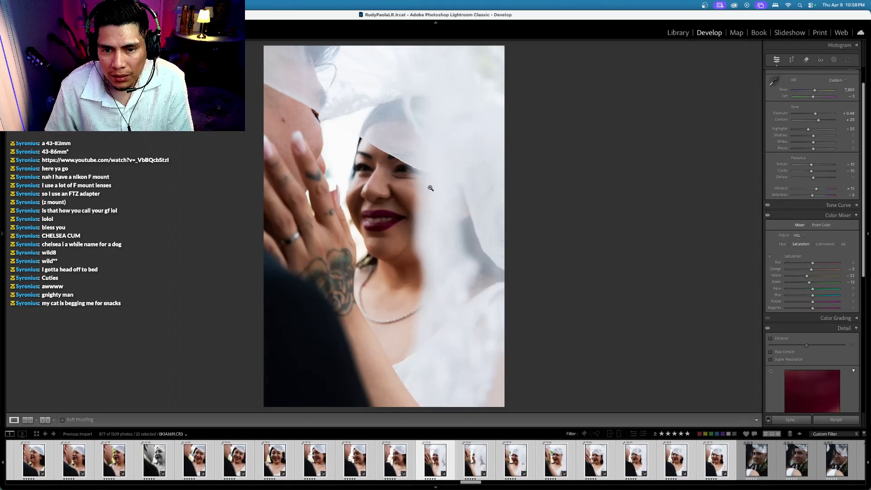
{"action": "key", "text": "v"}
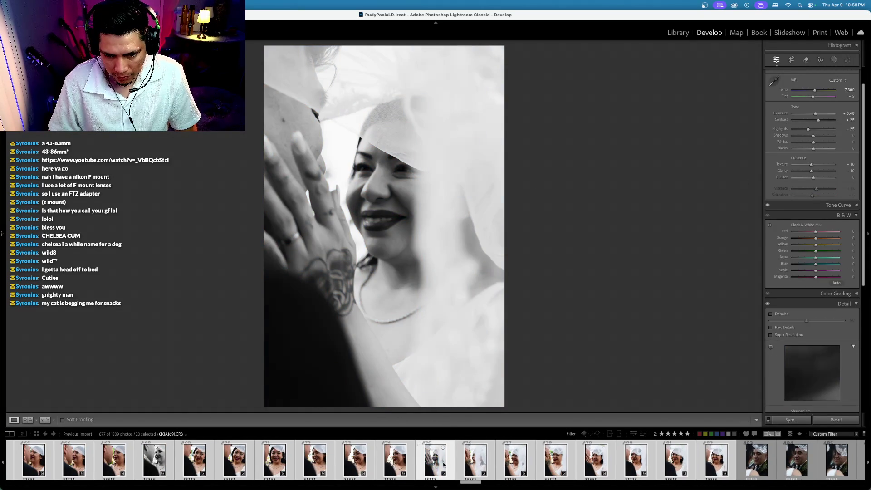
{"action": "key", "text": "super+z"}
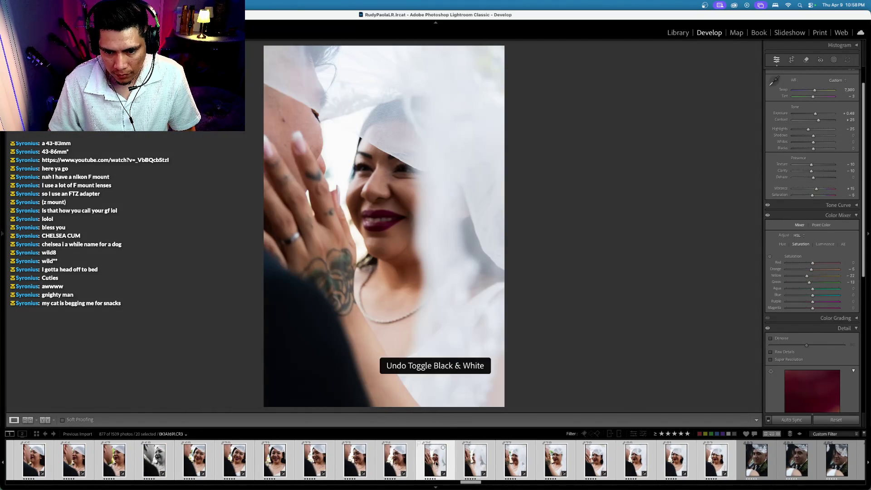
{"action": "left_click", "coordinate": [436, 462], "text": "super"}
Create a virtual copy of the veiled photo, then undo the unwanted copy
{"action": "right_click", "coordinate": [436, 461]}
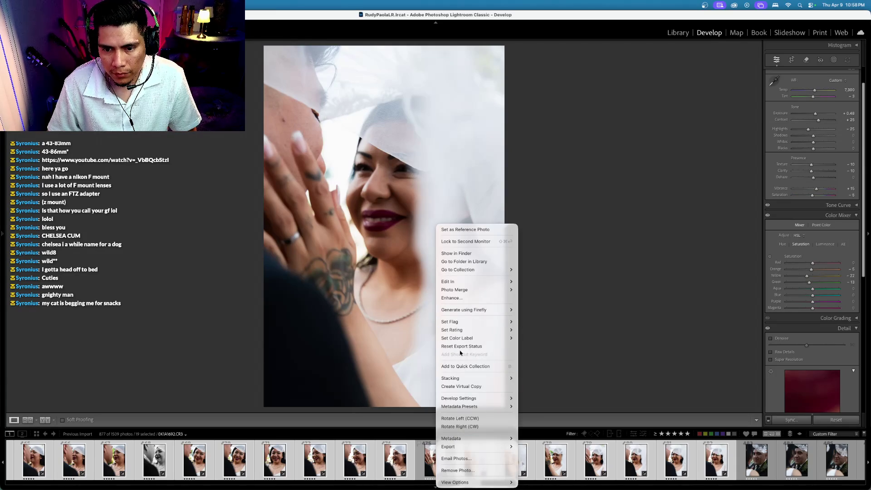
{"action": "left_click", "coordinate": [467, 386]}
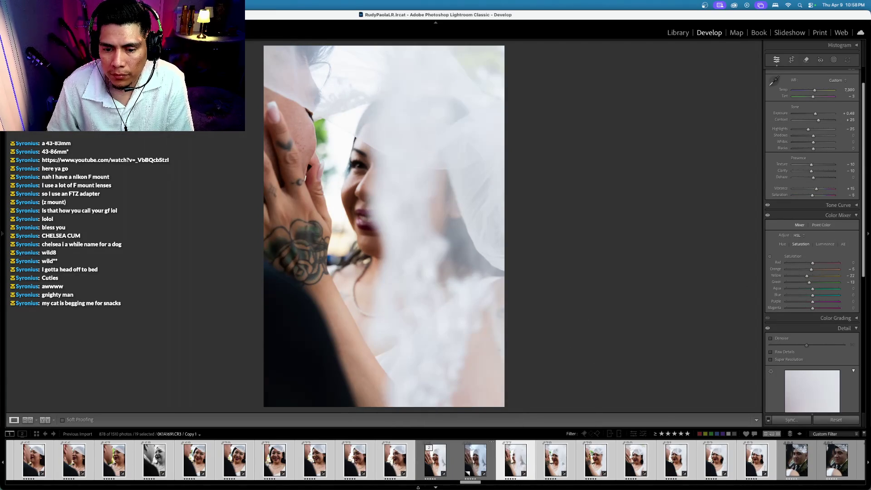
{"action": "left_click", "coordinate": [434, 466]}
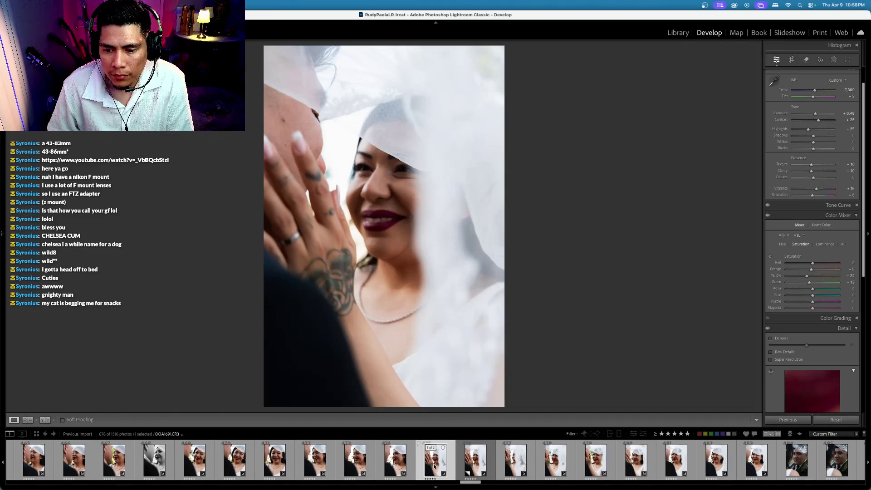
{"action": "key", "text": "super+z"}
{"action": "key", "text": "super+z"}
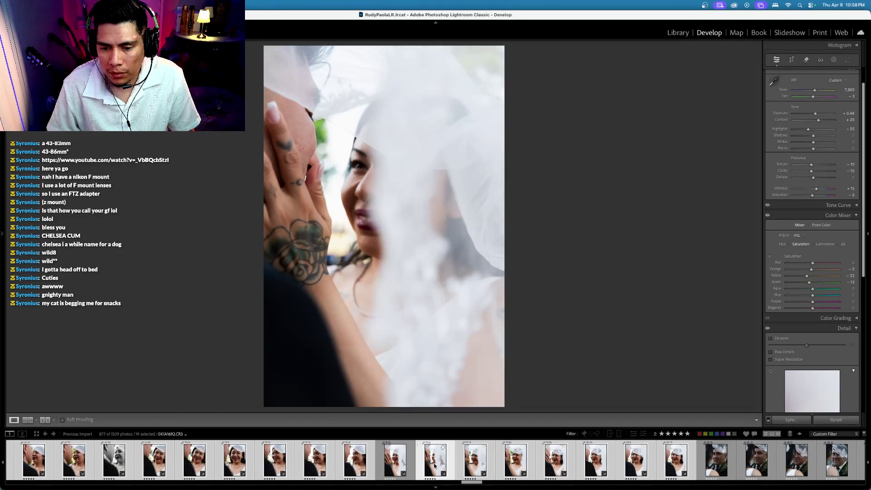
{"action": "key", "text": "super+z"}
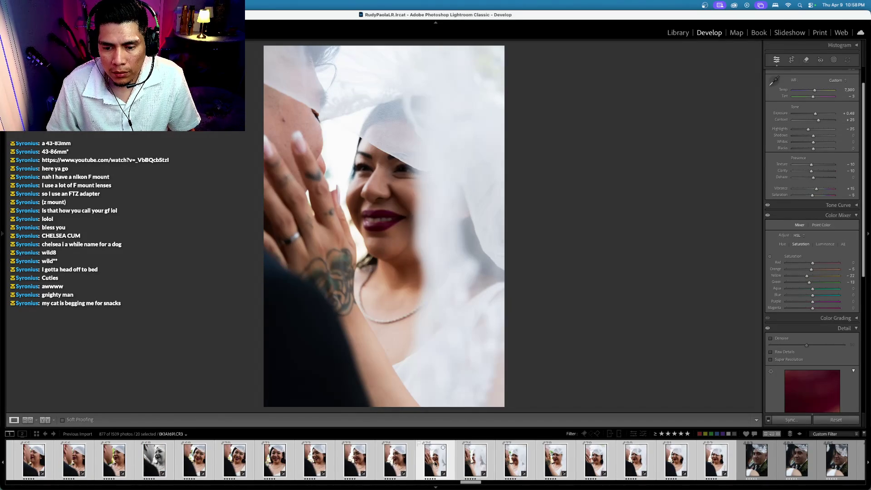
{"action": "key", "text": "super+z"}
{"action": "key", "text": "super+z"}
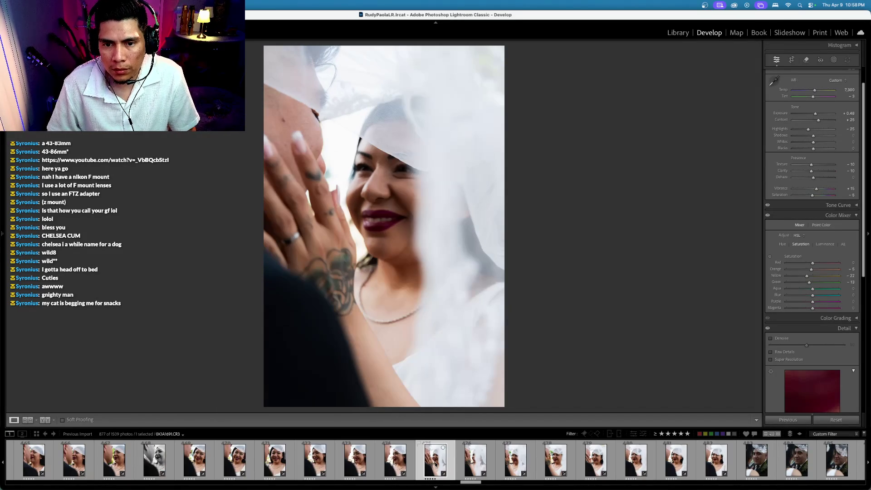
{"action": "key", "text": "super+z"}
{"action": "key", "text": "super+z"}
{"action": "key", "text": "super+z"}
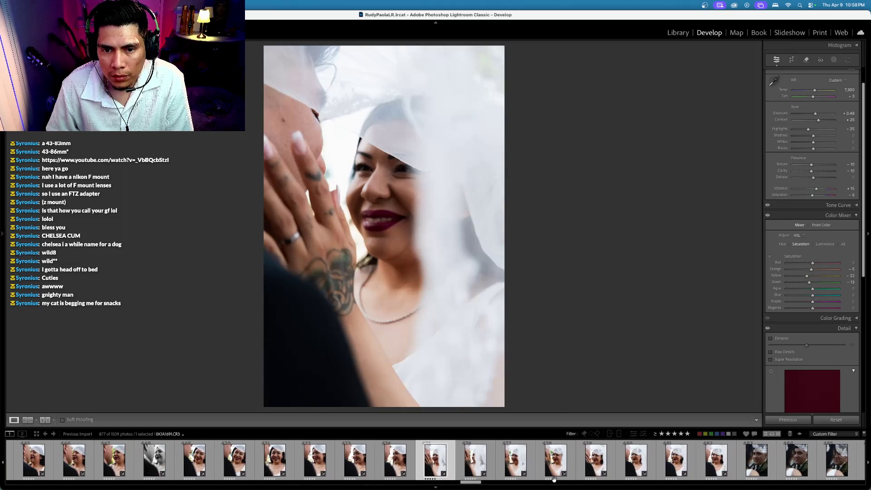
Create a black-and-white virtual copy of the tattooed-hand veil shot at +0.68 exposure
{"action": "right_click", "coordinate": [438, 470]}
{"action": "mouse_move", "coordinate": [469, 439]}
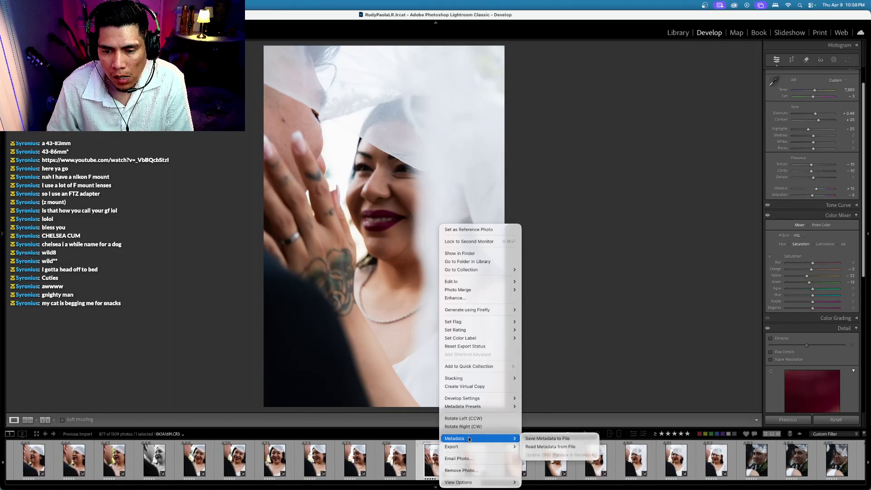
{"action": "left_click", "coordinate": [464, 386]}
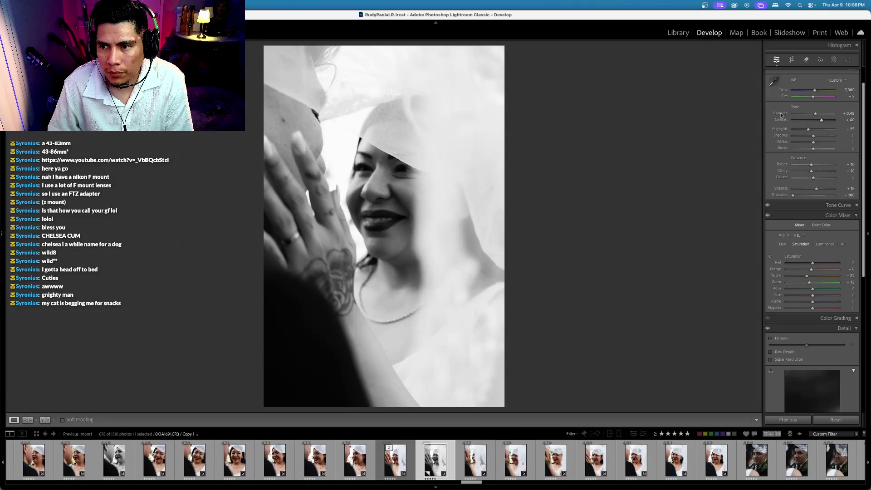
{"action": "key", "text": "equal"}
{"action": "key", "text": "equal"}
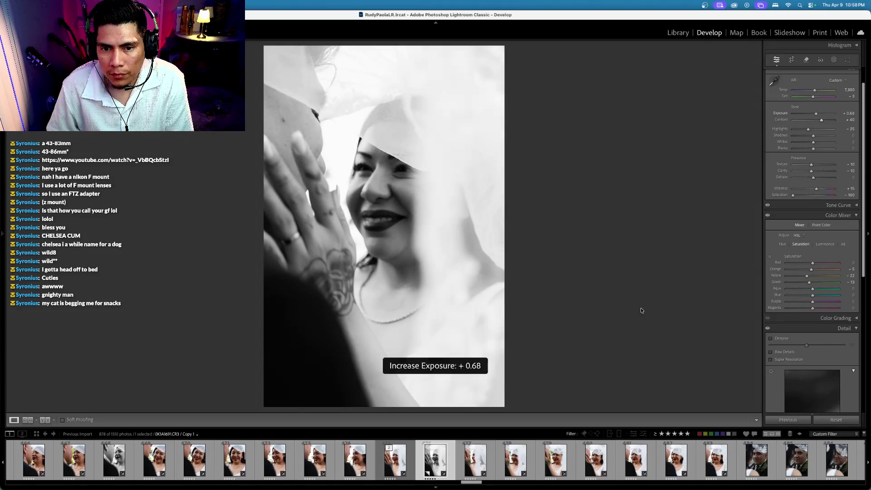
{"action": "key", "text": "Right"}
{"action": "key", "text": "Right"}
{"action": "key", "text": "Right"}
{"action": "key", "text": "Right"}
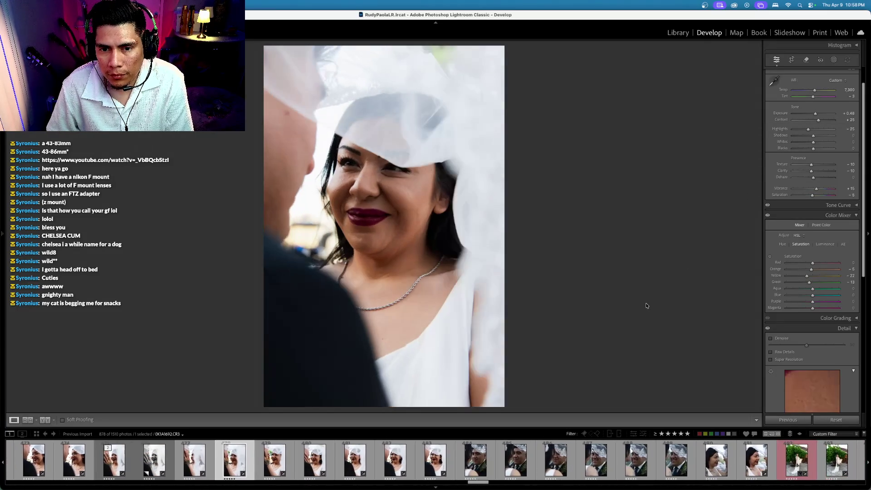
{"action": "key", "text": "Left"}
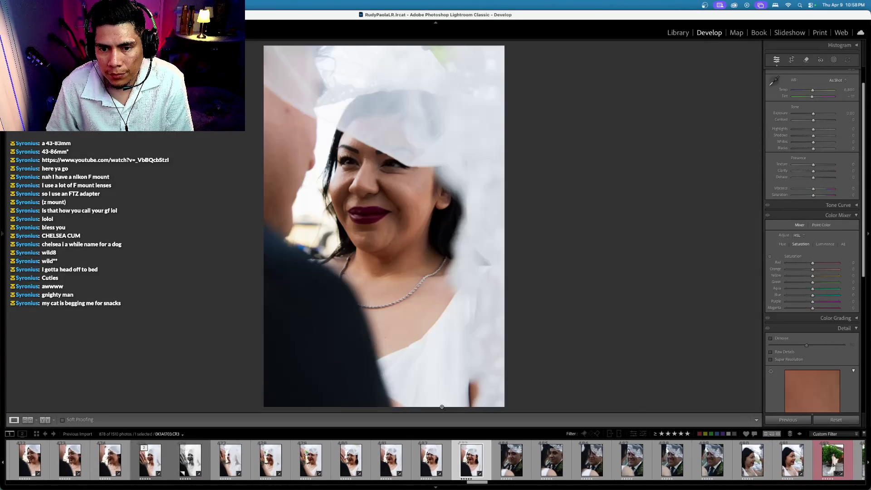
Sync the bride shot's settings onto the groom close-up
{"action": "left_click", "coordinate": [509, 461]}
{"action": "left_click", "coordinate": [476, 461], "text": "super"}
{"action": "key", "text": "super+shift+s"}
{"action": "key", "text": "Return"}
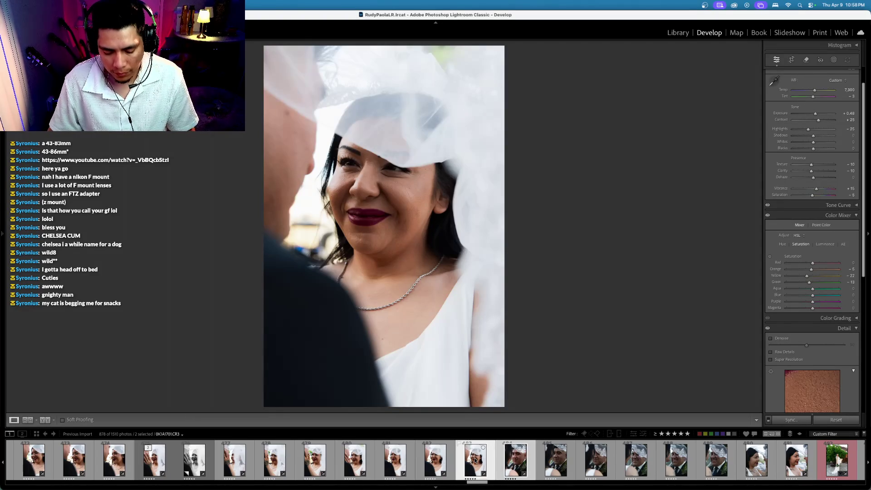
Set the groom close-up's tint to -8 with exposure at +0.68
{"action": "left_click", "coordinate": [516, 461]}
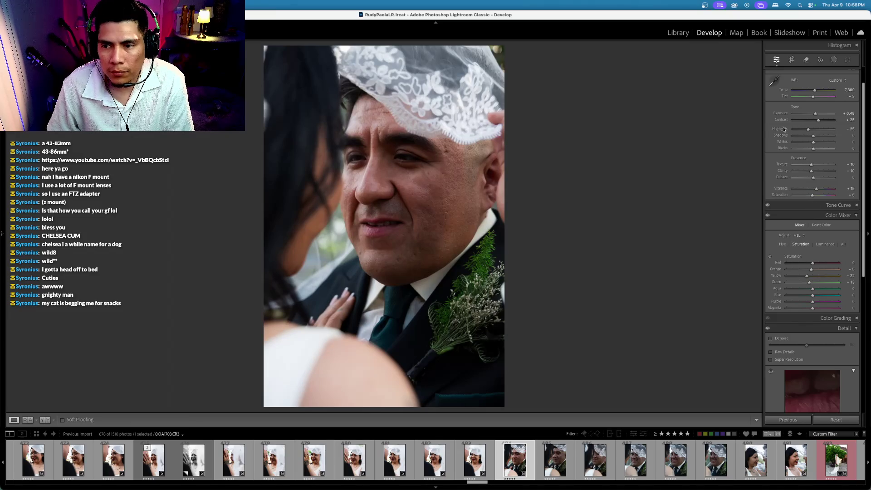
{"action": "scroll", "coordinate": [782, 114], "scroll_direction": "up", "scroll_amount": 3}
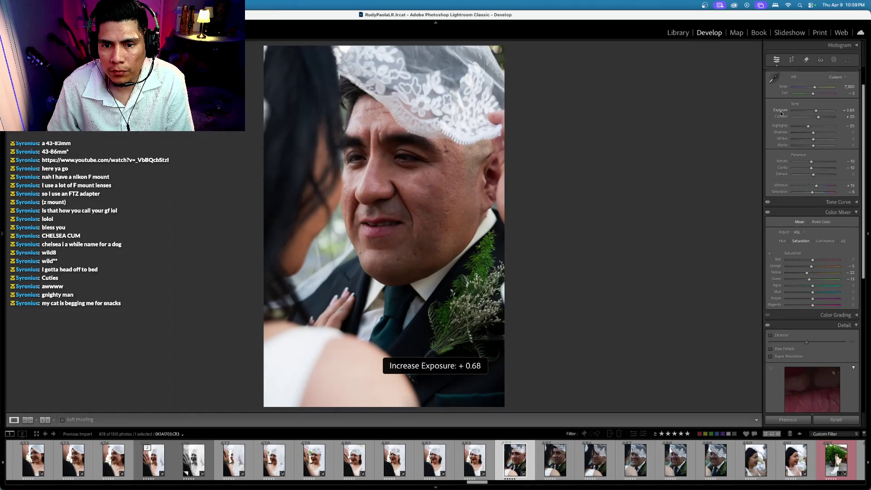
{"action": "scroll", "coordinate": [786, 97], "scroll_direction": "down", "scroll_amount": 5}
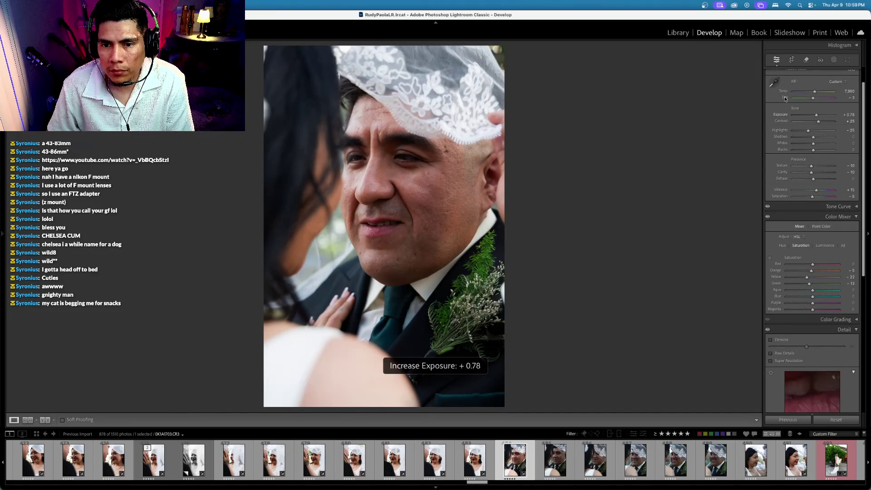
{"action": "scroll", "coordinate": [786, 96], "scroll_direction": "down", "scroll_amount": 5}
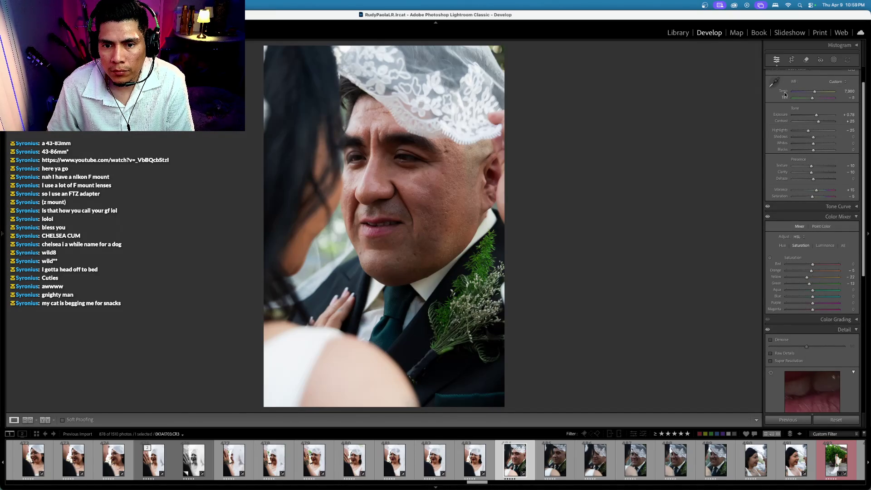
{"action": "key", "text": "equal"}
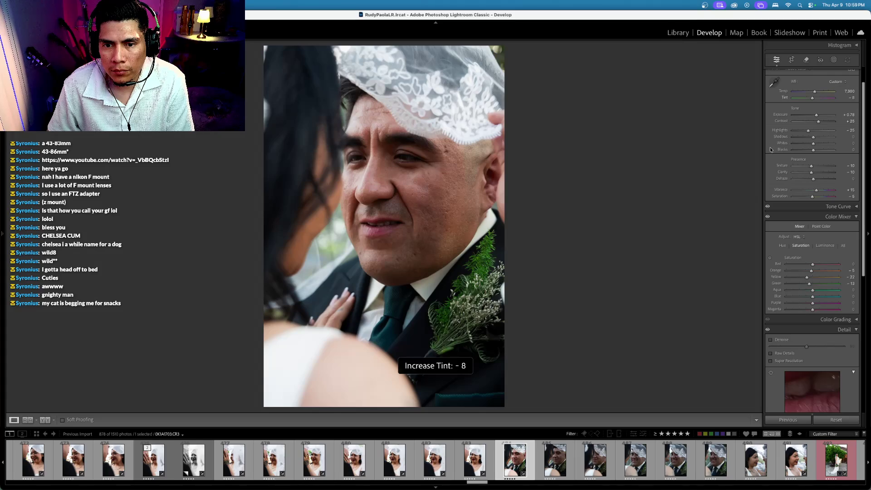
{"action": "scroll", "coordinate": [781, 114], "scroll_direction": "down", "scroll_amount": 2}
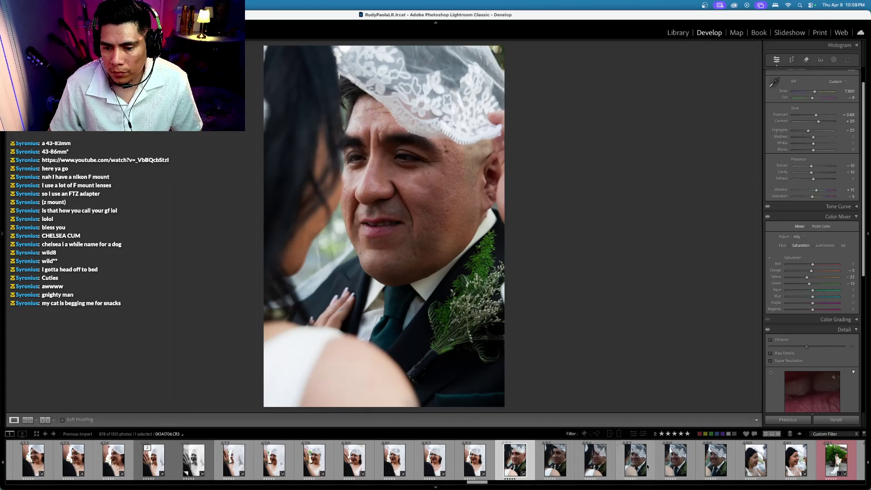
Select the run of six veil close-ups in the filmstrip
{"action": "left_click", "coordinate": [722, 463], "text": "shift"}
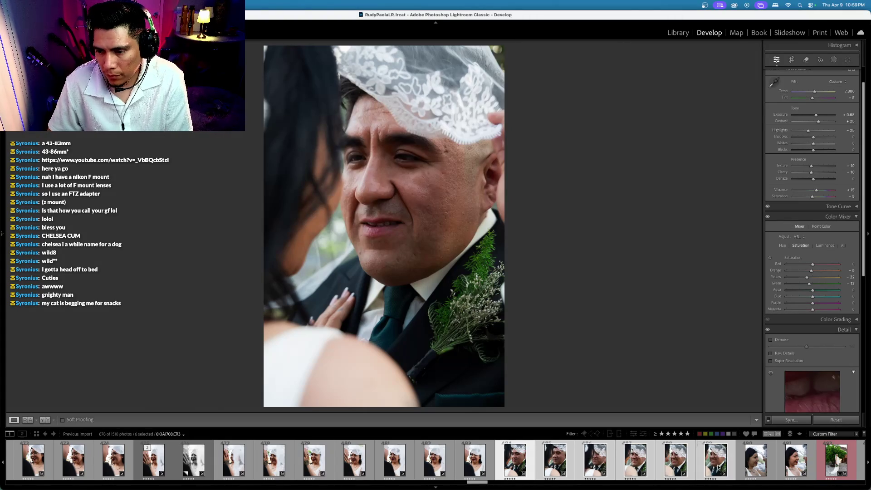
{"action": "left_click", "coordinate": [722, 463]}
{"action": "scroll", "coordinate": [737, 457], "scroll_direction": "down", "scroll_amount": 5}
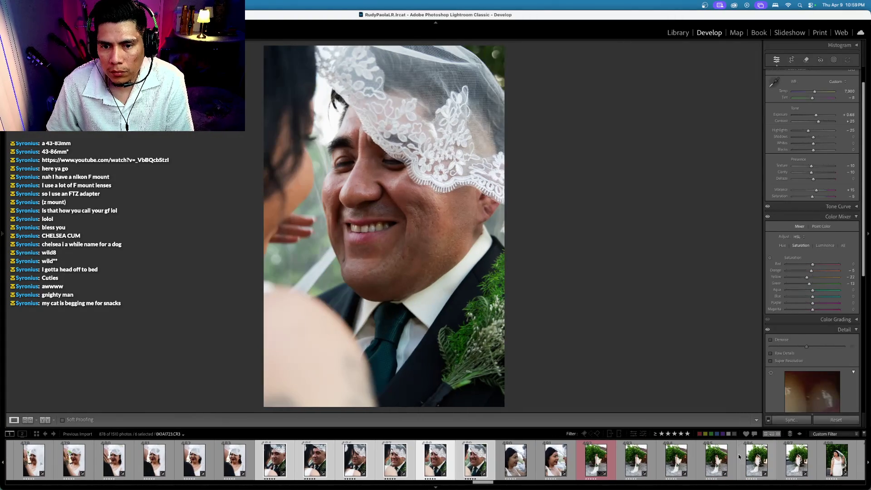
Turn the smiling groom veil shot black-and-white with raised contrast
{"action": "left_click_drag", "start_coordinate": [813, 198], "coordinate": [592, 223]}
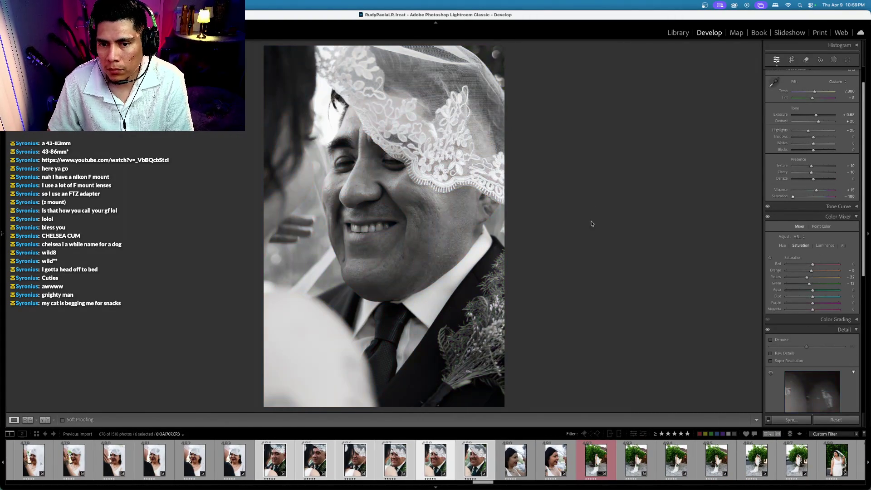
{"action": "left_click_drag", "start_coordinate": [820, 121], "coordinate": [781, 116]}
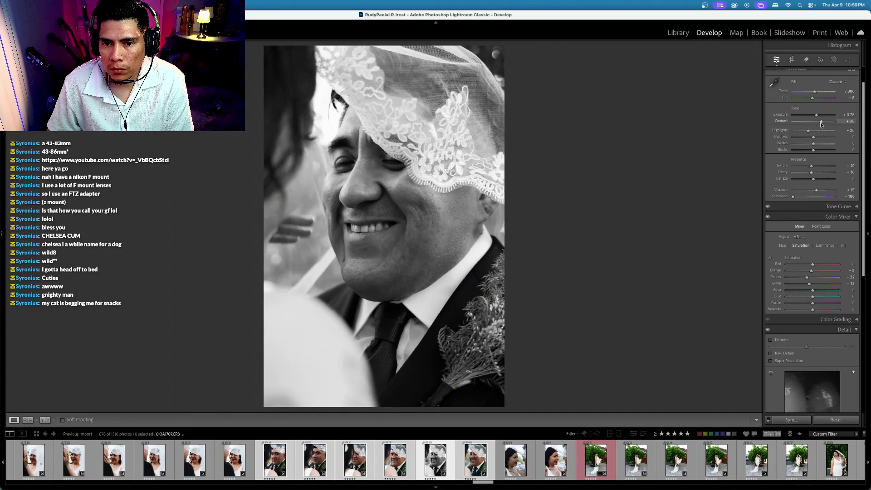
{"action": "key", "text": "Right"}
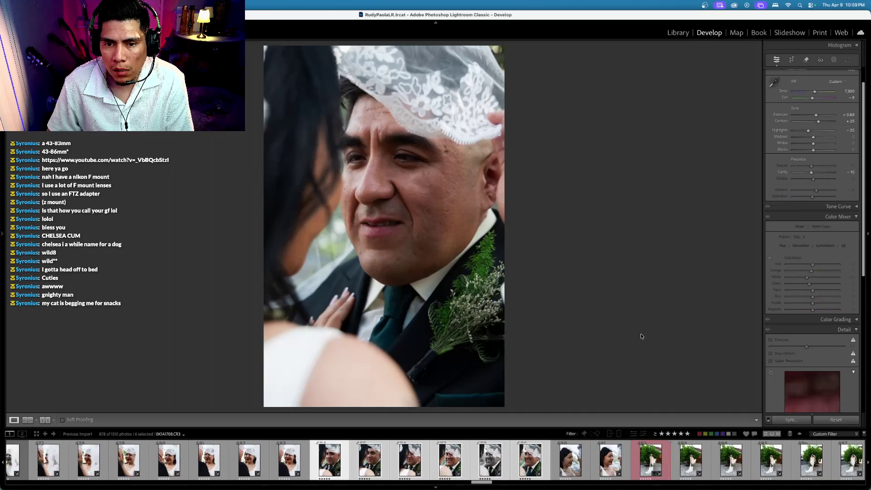
{"action": "key", "text": "Right"}
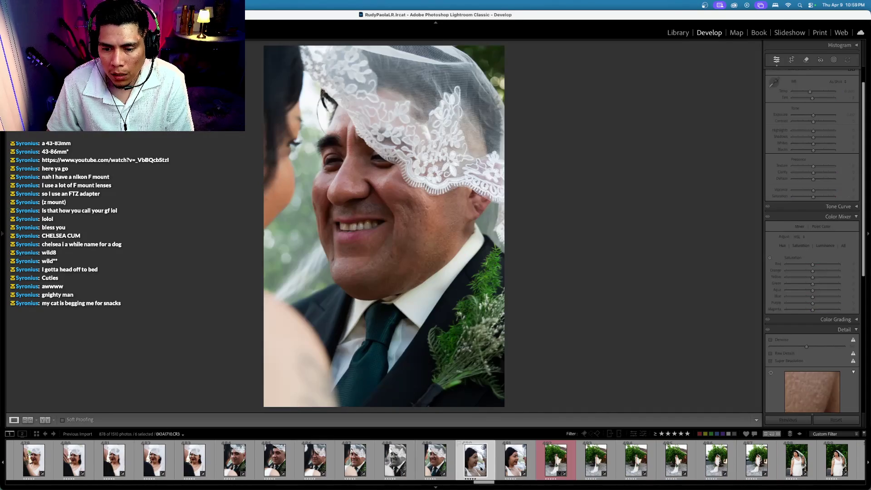
Sync the groom shot's edits onto the bride close-up and rate it 4 stars
{"action": "left_click", "coordinate": [476, 461]}
{"action": "scroll", "coordinate": [500, 461], "scroll_direction": "up", "scroll_amount": 5}
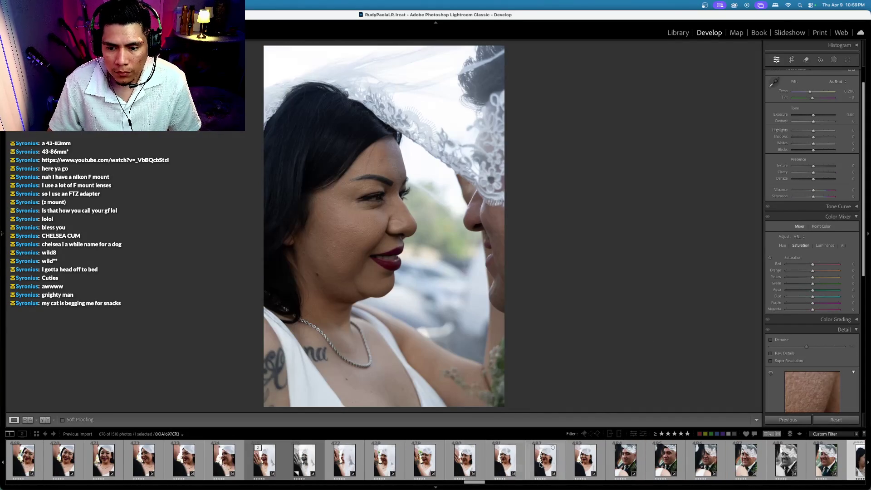
{"action": "scroll", "coordinate": [636, 462], "scroll_direction": "down", "scroll_amount": 3}
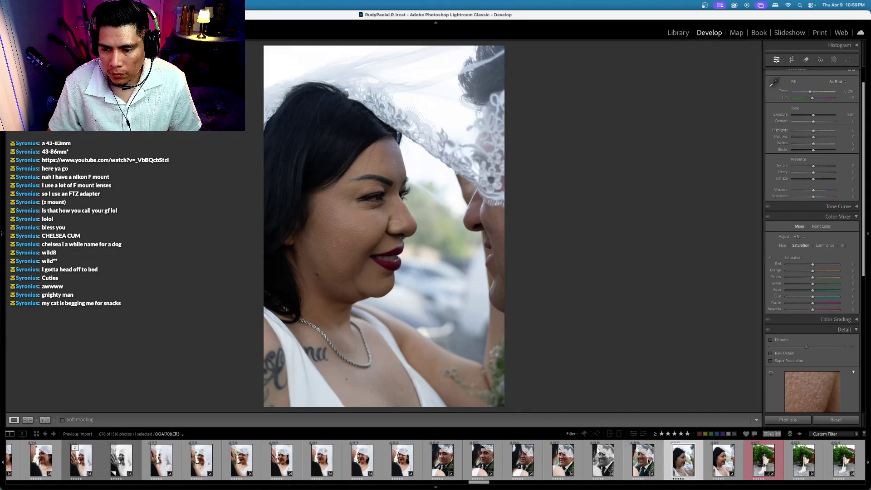
{"action": "left_click", "coordinate": [567, 461], "text": "super"}
{"action": "key", "text": "super+shift+s"}
{"action": "key", "text": "Return"}
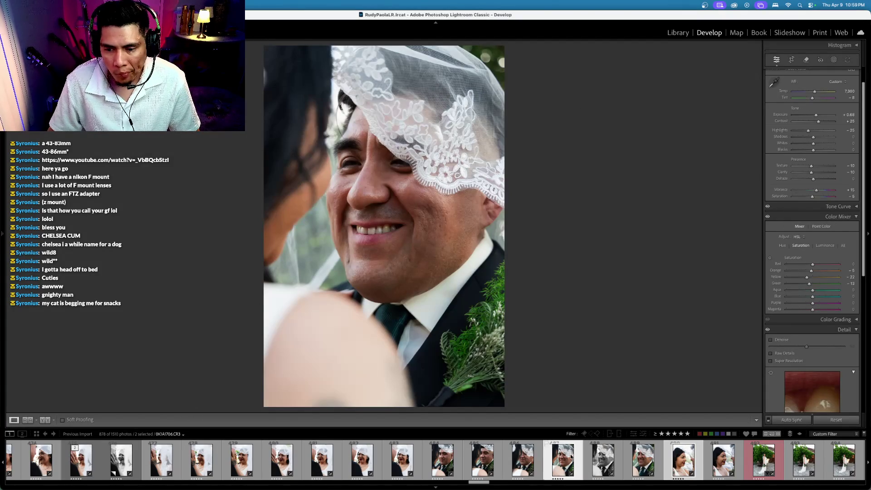
{"action": "left_click", "coordinate": [571, 456], "text": "super"}
{"action": "key", "text": "4"}
{"action": "key", "text": "4"}
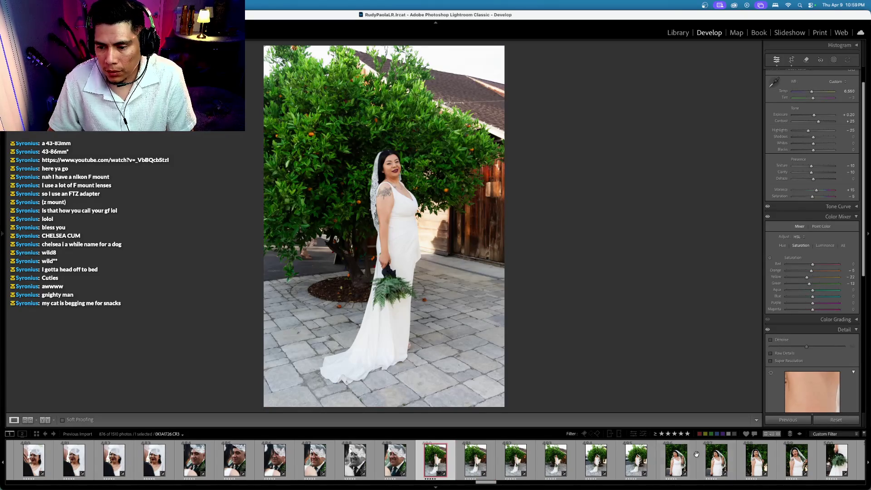
Scroll the filmstrip down to the reception photos and open the first dance shot
{"action": "scroll", "coordinate": [697, 457], "scroll_direction": "down", "scroll_amount": 3}
{"action": "scroll", "coordinate": [696, 456], "scroll_direction": "down", "scroll_amount": 3}
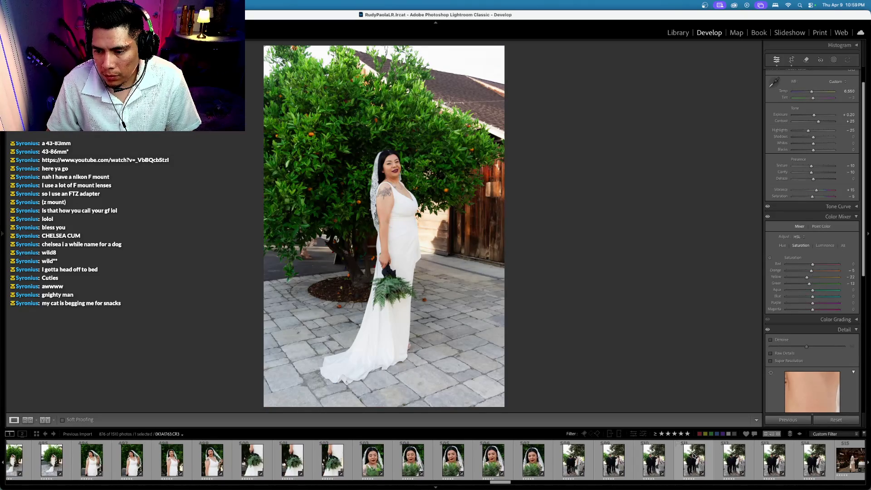
{"action": "scroll", "coordinate": [664, 463], "scroll_direction": "down", "scroll_amount": 2}
{"action": "left_click", "coordinate": [656, 459]}
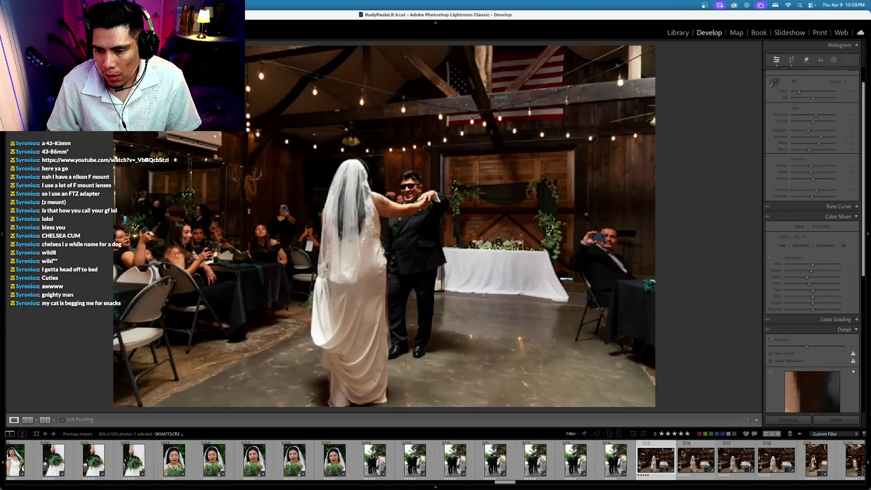
{"action": "scroll", "coordinate": [681, 456], "scroll_direction": "down", "scroll_amount": 5}
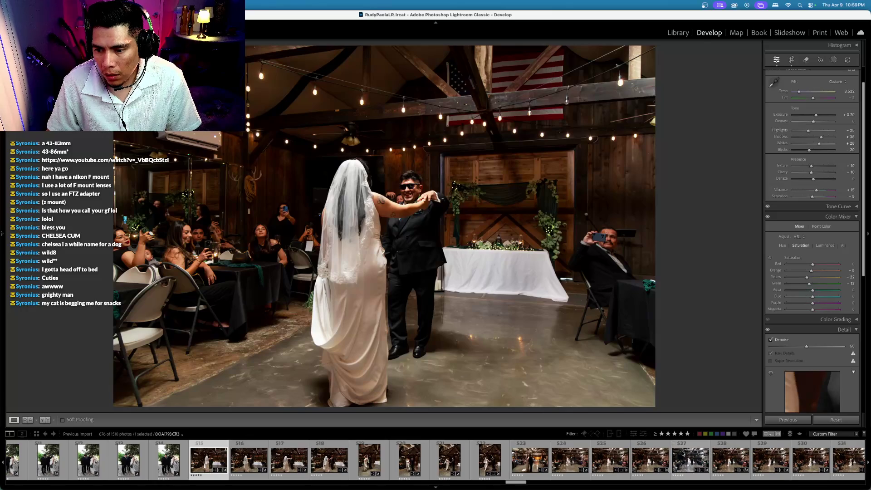
{"action": "scroll", "coordinate": [683, 453], "scroll_direction": "down", "scroll_amount": 8}
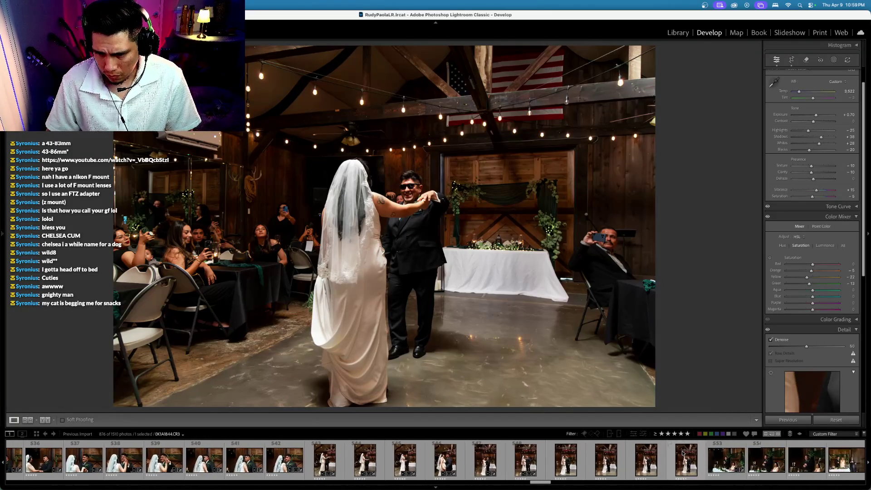
Move through the reception kiss photos to the laughing-groom toast shot
{"action": "scroll", "coordinate": [683, 453], "scroll_direction": "up", "scroll_amount": 2}
{"action": "scroll", "coordinate": [683, 453], "scroll_direction": "up", "scroll_amount": 3}
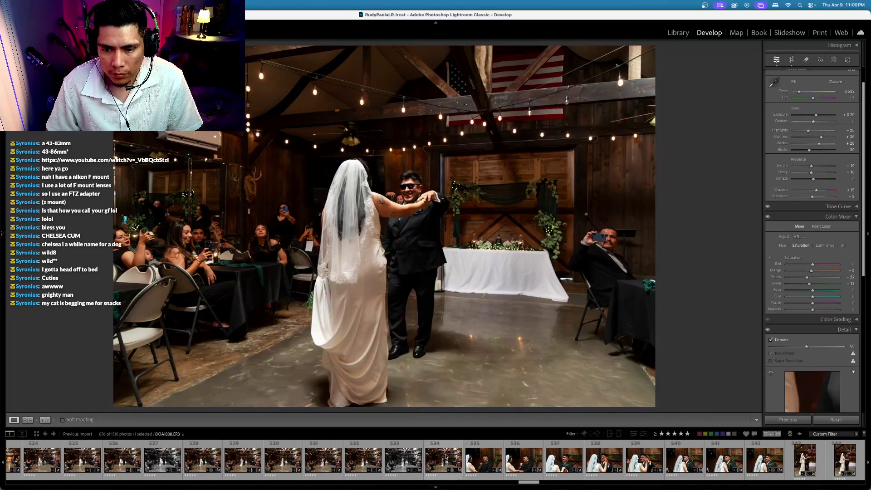
{"action": "left_click", "coordinate": [444, 459]}
{"action": "scroll", "coordinate": [496, 462], "scroll_direction": "down", "scroll_amount": 1}
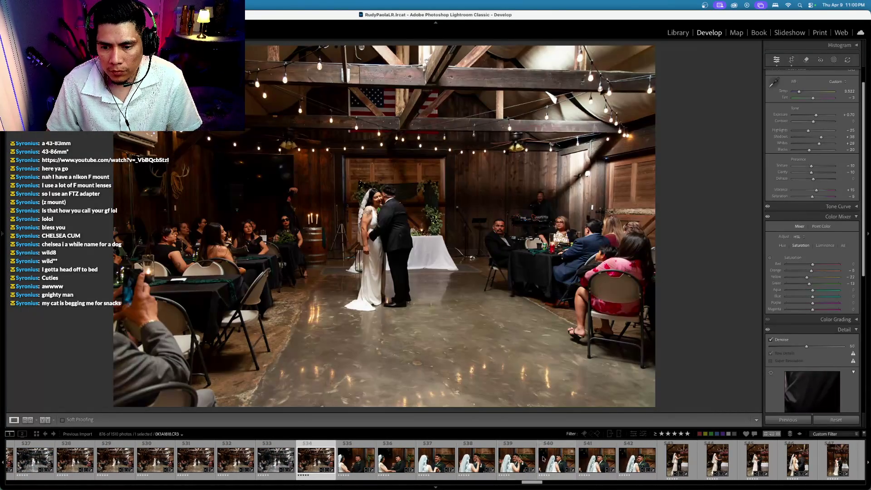
{"action": "left_click", "coordinate": [556, 476]}
{"action": "key", "text": "Right"}
{"action": "key", "text": "Right"}
{"action": "key", "text": "Right"}
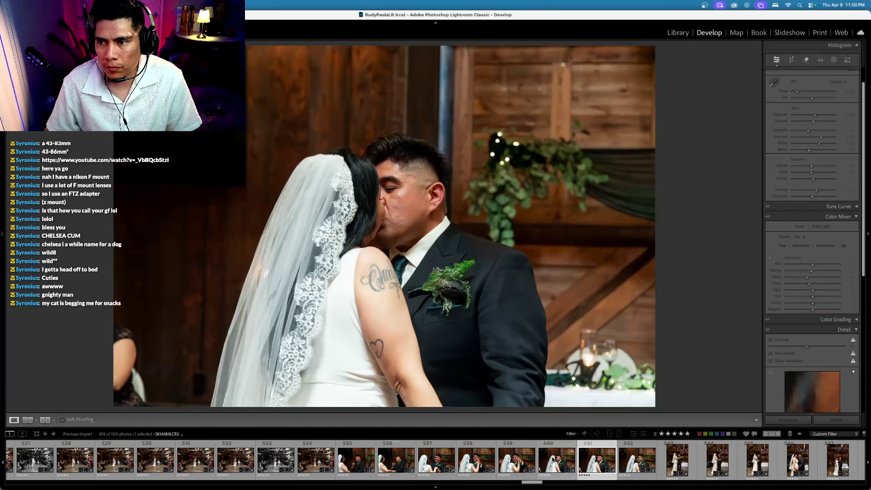
{"action": "key", "text": "Right"}
{"action": "key", "text": "Right"}
{"action": "key", "text": "Right"}
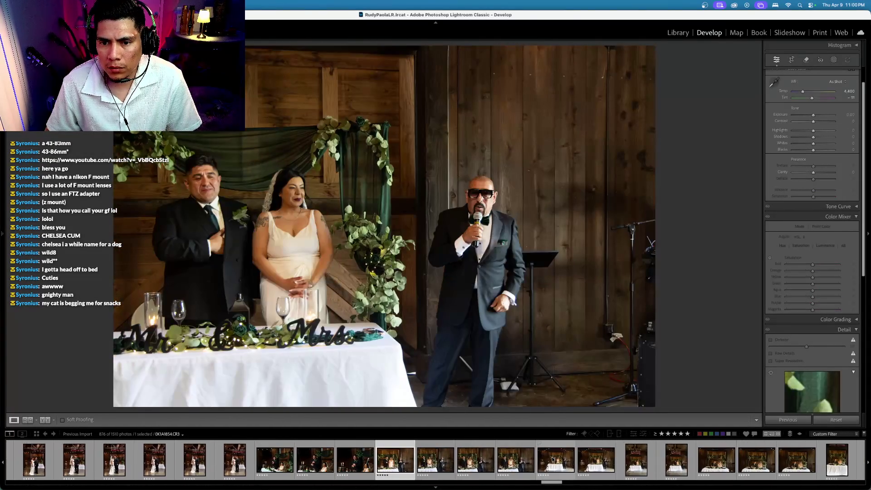
{"action": "key", "text": "Left"}
{"action": "key", "text": "Left"}
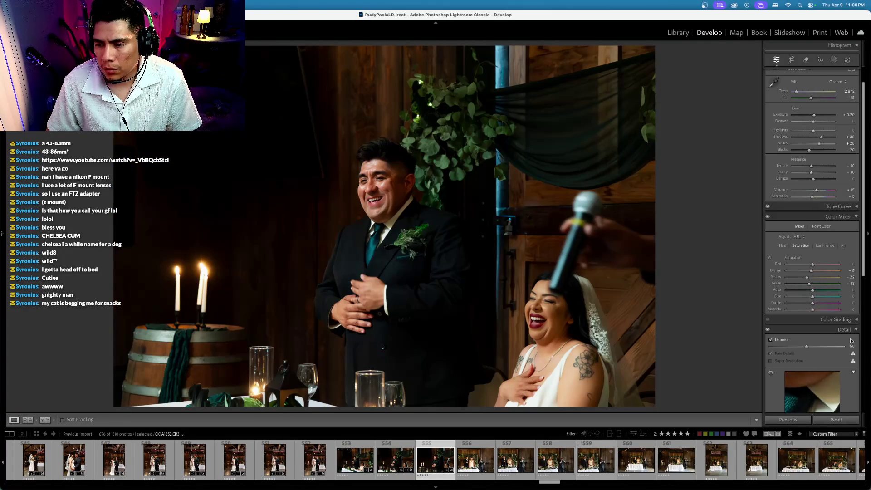
Sync the laughing-groom shot's settings, including Denoise 50, onto the next toast frame
{"action": "scroll", "coordinate": [826, 369], "scroll_direction": "down", "scroll_amount": 5}
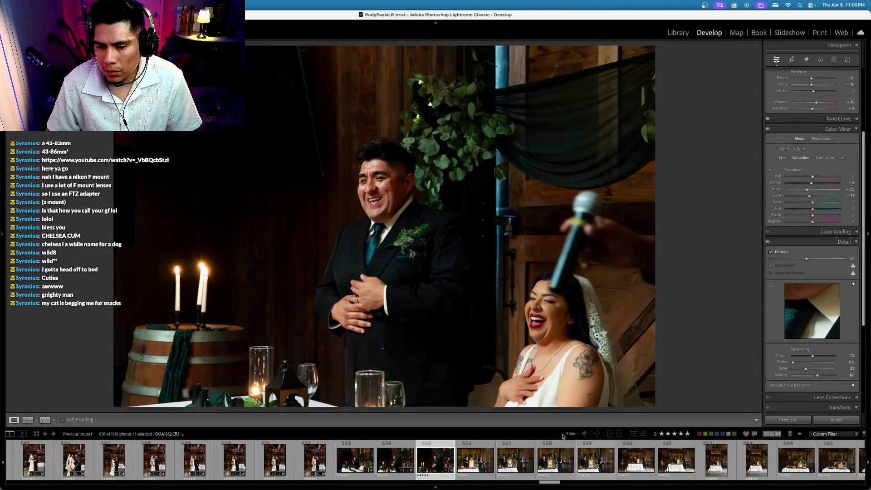
{"action": "left_click", "coordinate": [478, 463], "text": "shift"}
{"action": "key", "text": "super+shift+s"}
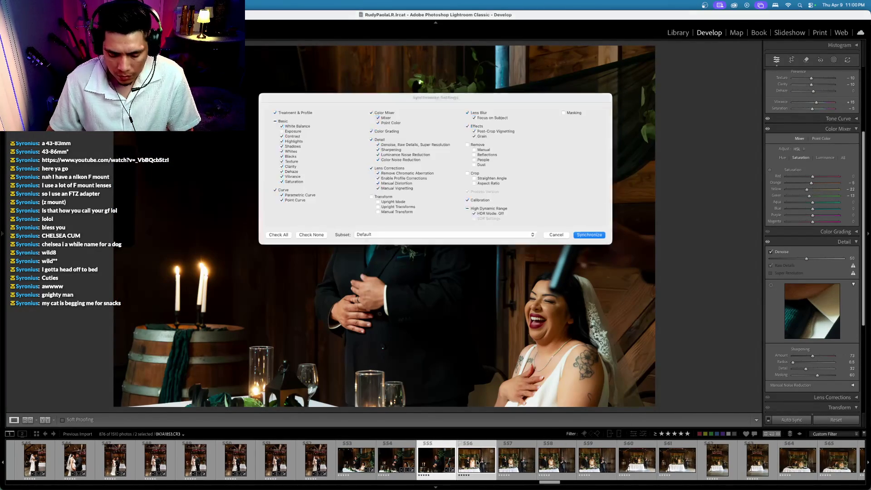
{"action": "key", "text": "Return"}
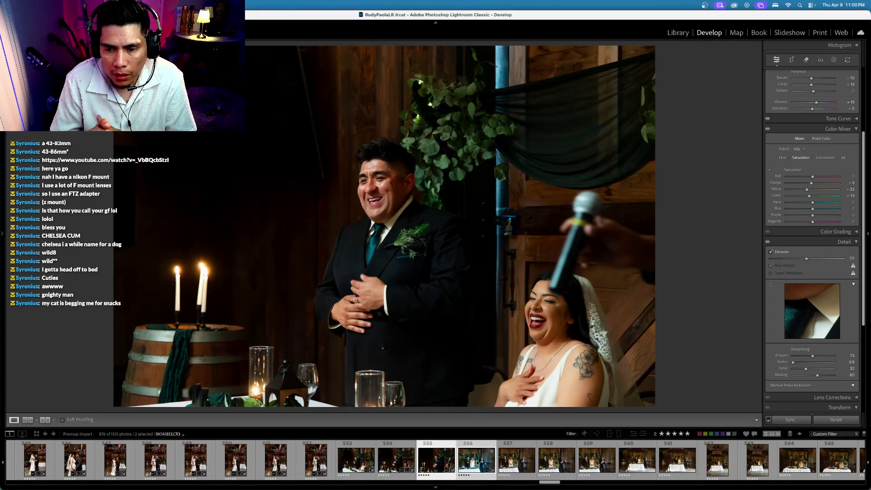
{"action": "key", "text": "super"}
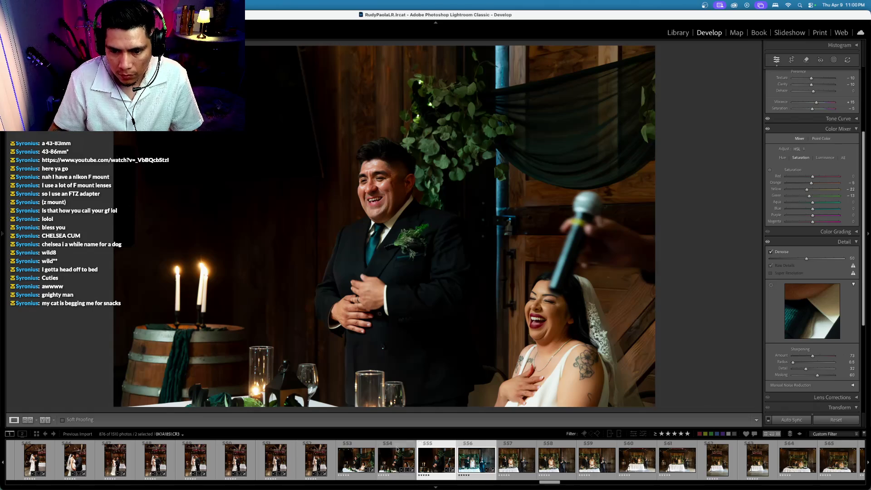
Reset the toast photo's white balance to As Shot; set exposure -0.40, temperature 4,300, tint -8
{"action": "left_click", "coordinate": [434, 458], "text": "super"}
{"action": "scroll", "coordinate": [832, 120], "scroll_direction": "up", "scroll_amount": 5}
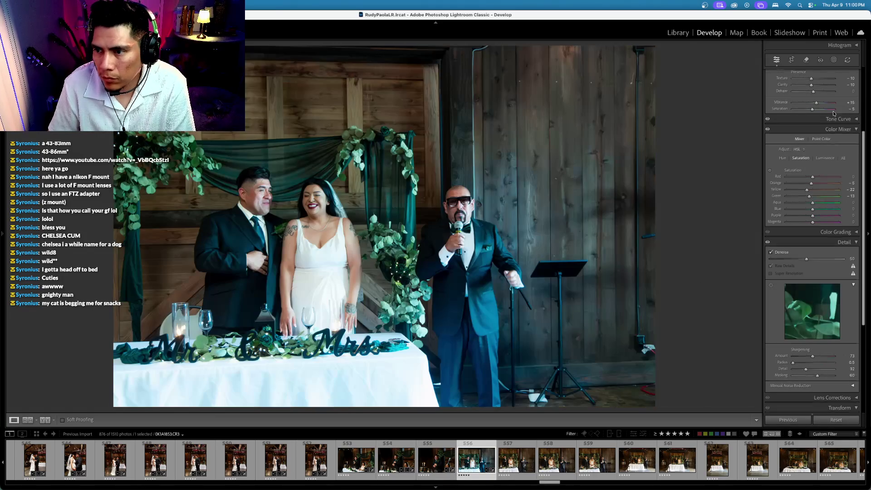
{"action": "left_click", "coordinate": [837, 107]}
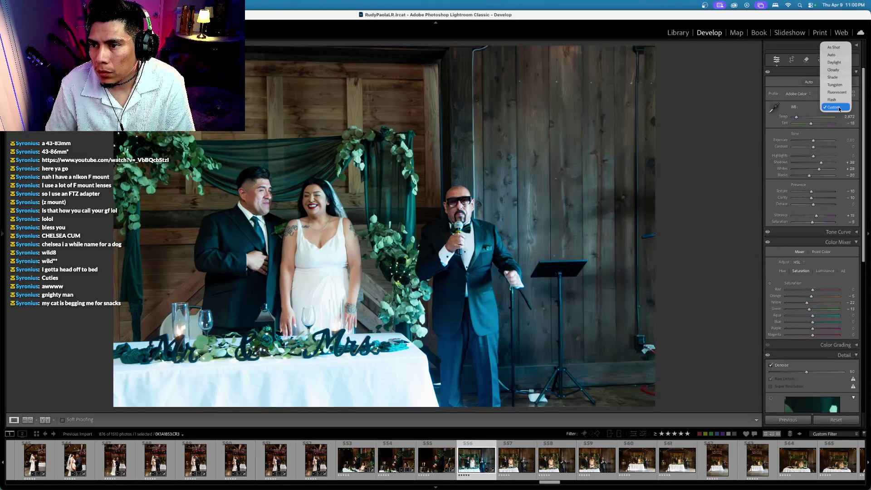
{"action": "left_click", "coordinate": [834, 49]}
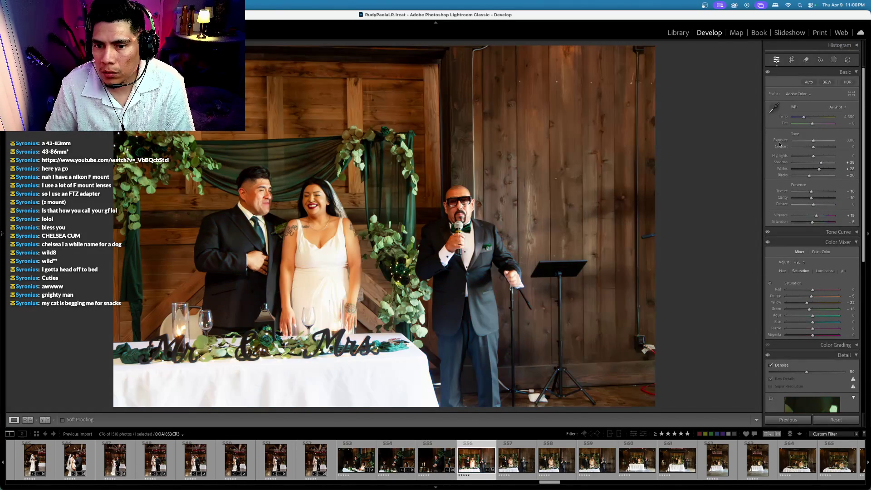
{"action": "key", "text": "minus"}
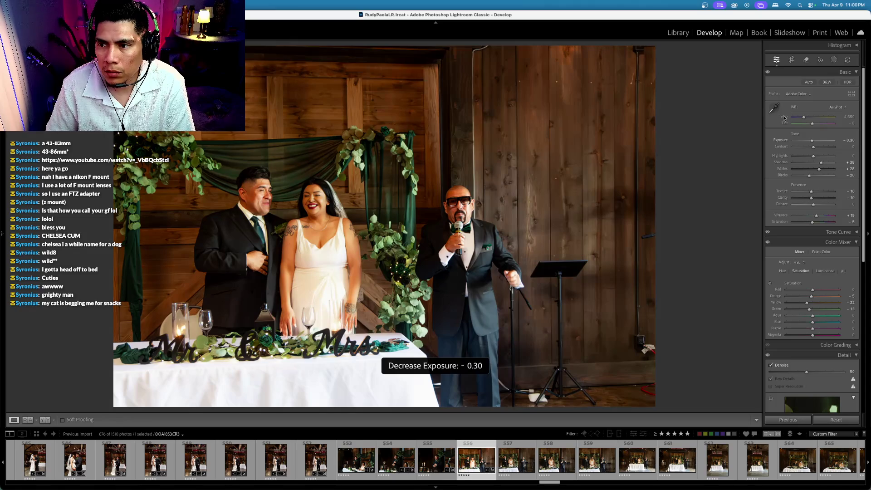
{"action": "key", "text": "comma"}
{"action": "key", "text": "comma"}
{"action": "key", "text": "minus"}
{"action": "key", "text": "minus"}
{"action": "key", "text": "minus"}
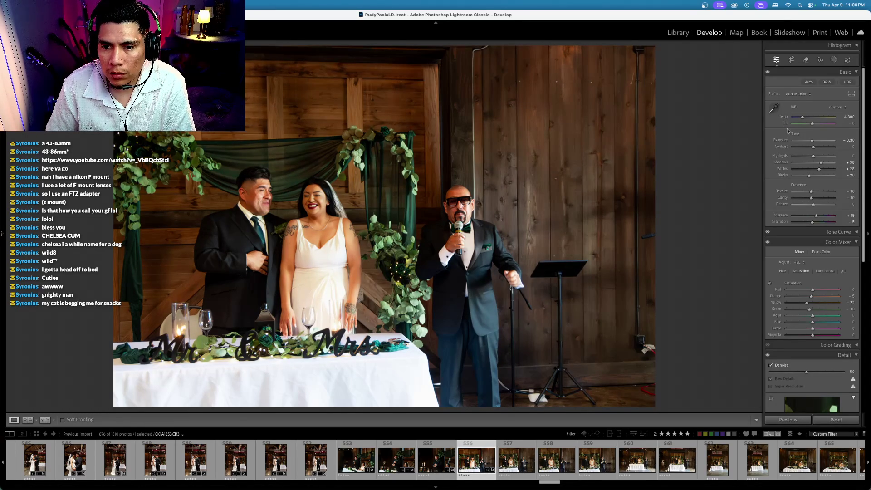
{"action": "key", "text": "minus"}
{"action": "key", "text": "equal"}
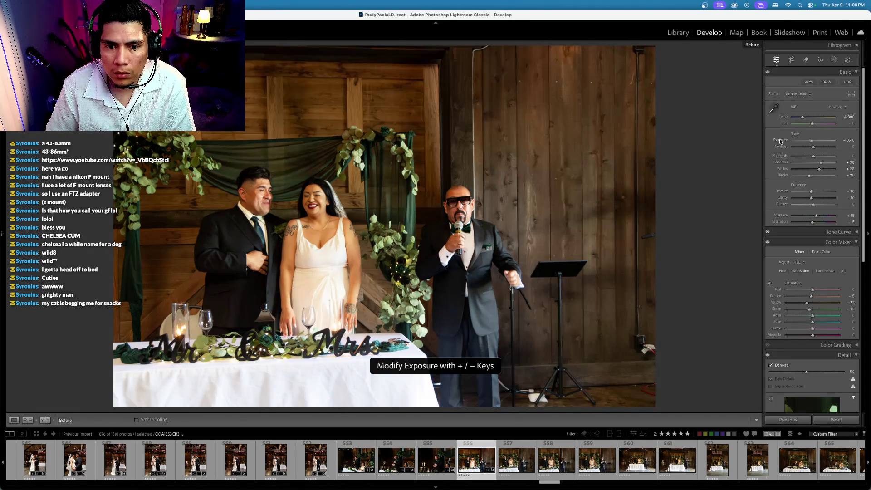
{"action": "key", "text": "minus"}
{"action": "key", "text": "minus"}
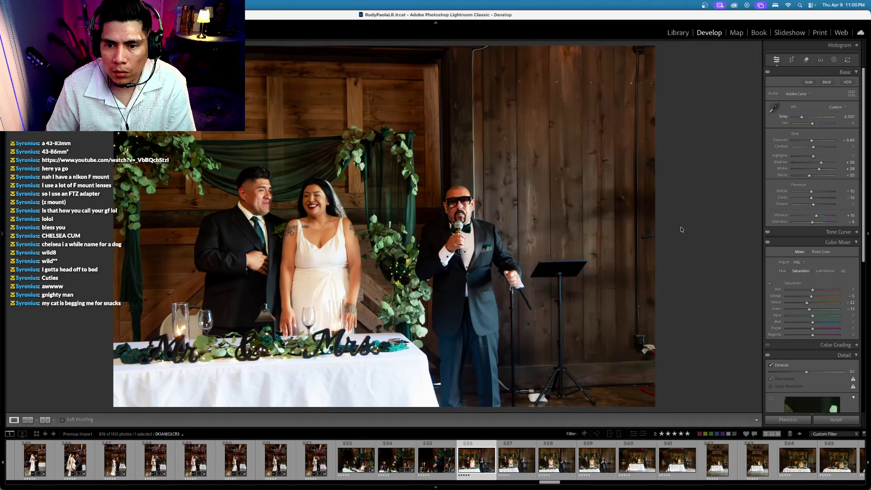
Back on the wide couple-and-speaker shot, set exposure -0.50, temperature 4,200 and tint -5
{"action": "key", "text": "Left"}
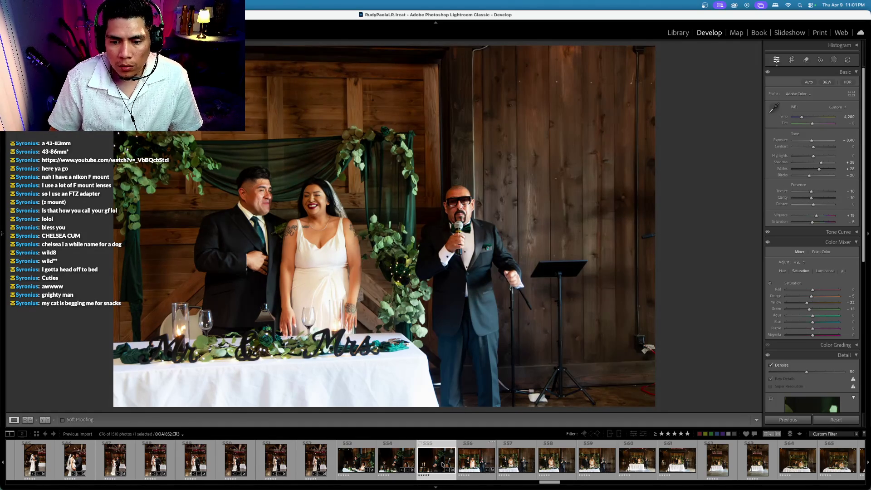
{"action": "left_click", "coordinate": [472, 455]}
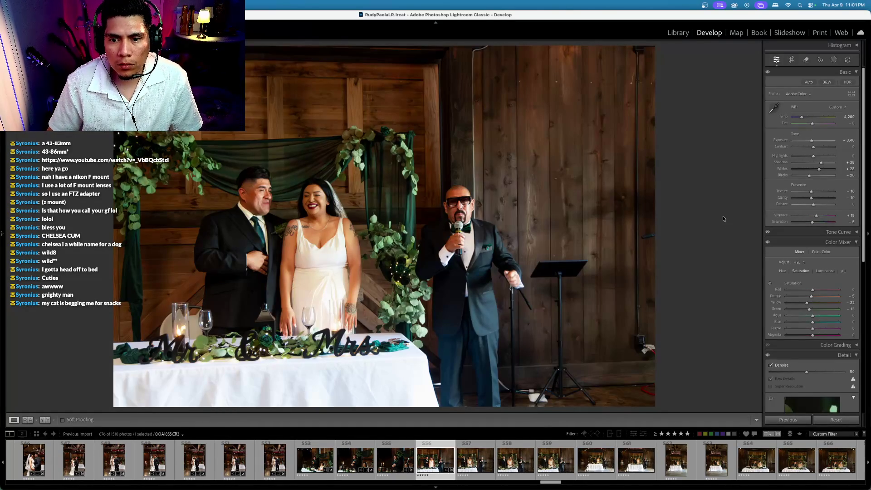
{"action": "key", "text": "minus"}
{"action": "key", "text": "equal"}
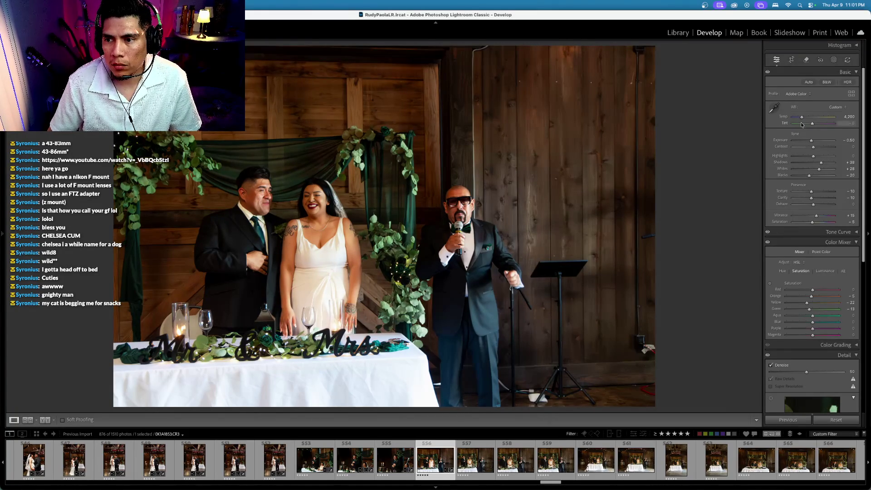
{"action": "mouse_move", "coordinate": [784, 126]}
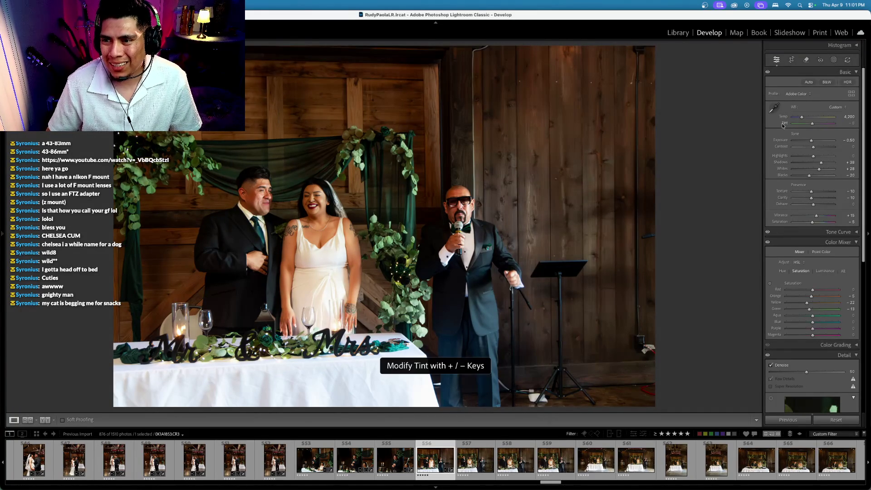
{"action": "key", "text": "plus"}
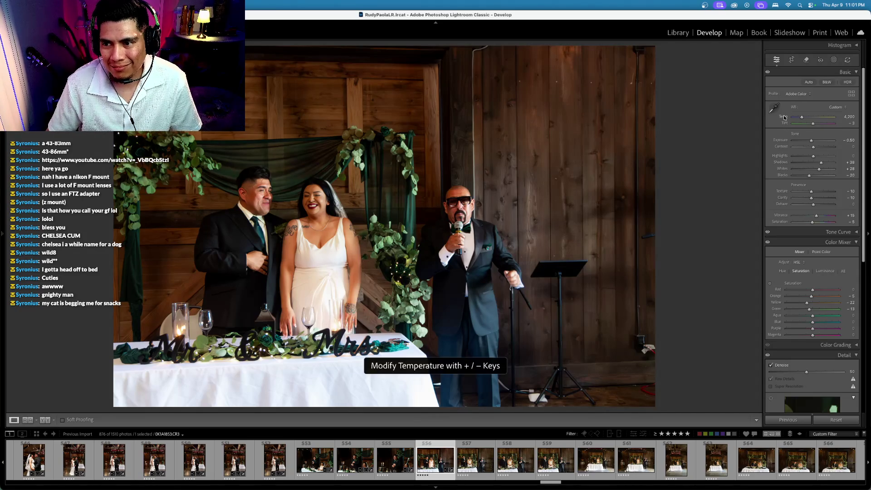
{"action": "key", "text": "plus"}
{"action": "key", "text": "minus"}
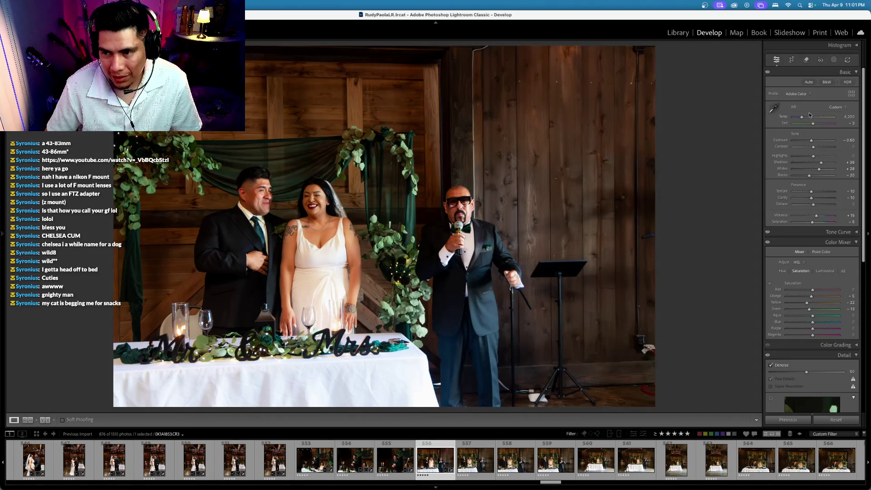
{"action": "left_click", "coordinate": [853, 124]}
{"action": "key", "text": "Return"}
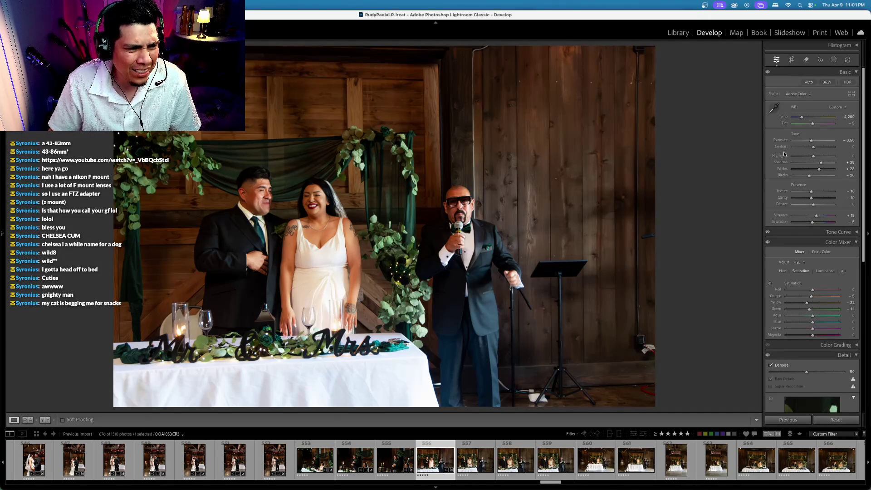
Straighten the wide reception shot by 0.52 degrees and apply the crop
{"action": "left_click", "coordinate": [791, 60]}
{"action": "left_click_drag", "start_coordinate": [701, 108], "coordinate": [701, 112]}
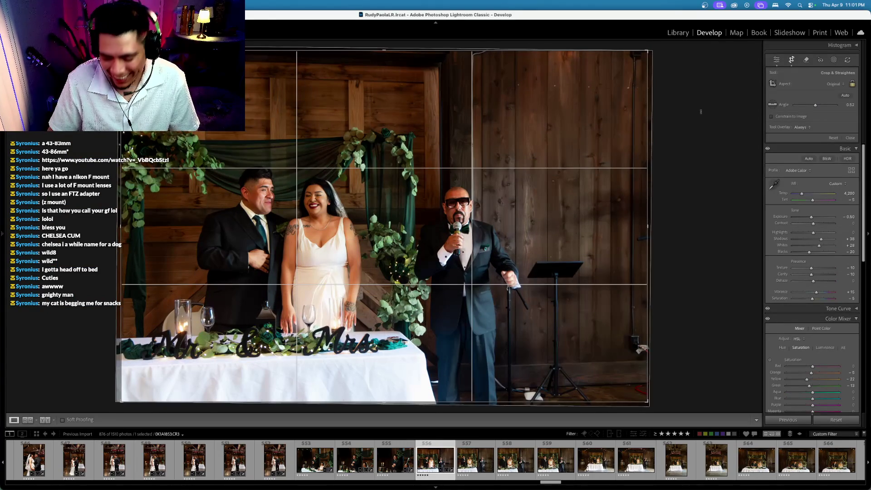
{"action": "key", "text": "Return"}
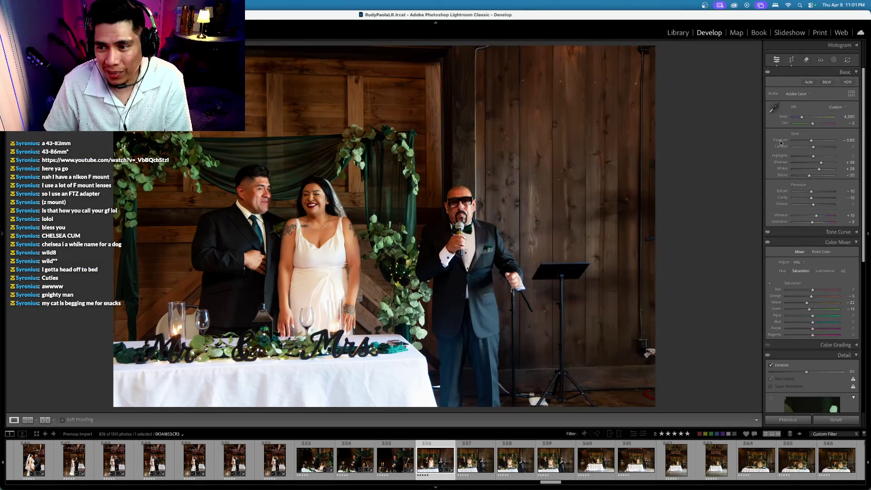
{"action": "left_click", "coordinate": [782, 140]}
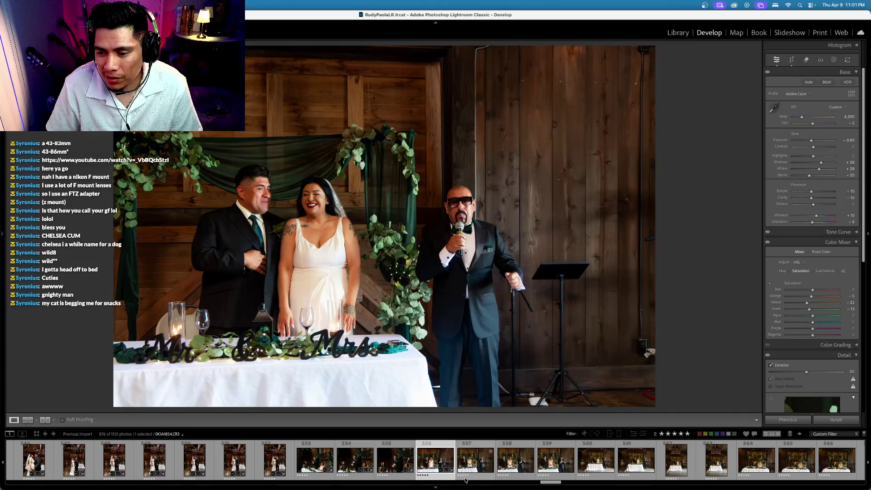
Select photos 556 through 566 and sync the wide shot's edits across them
{"action": "left_click", "coordinate": [467, 461]}
{"action": "left_click", "coordinate": [449, 461]}
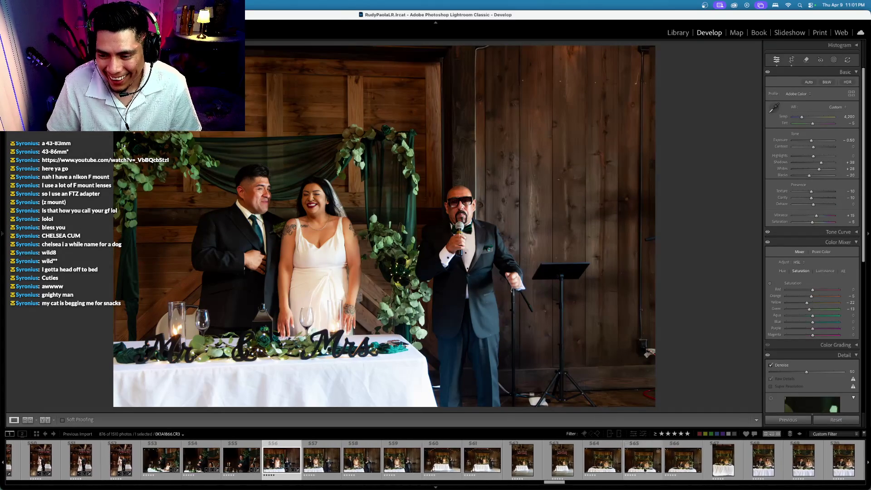
{"action": "left_click", "coordinate": [633, 461], "text": "shift"}
{"action": "key", "text": "super+shift+s"}
{"action": "key", "text": "Return"}
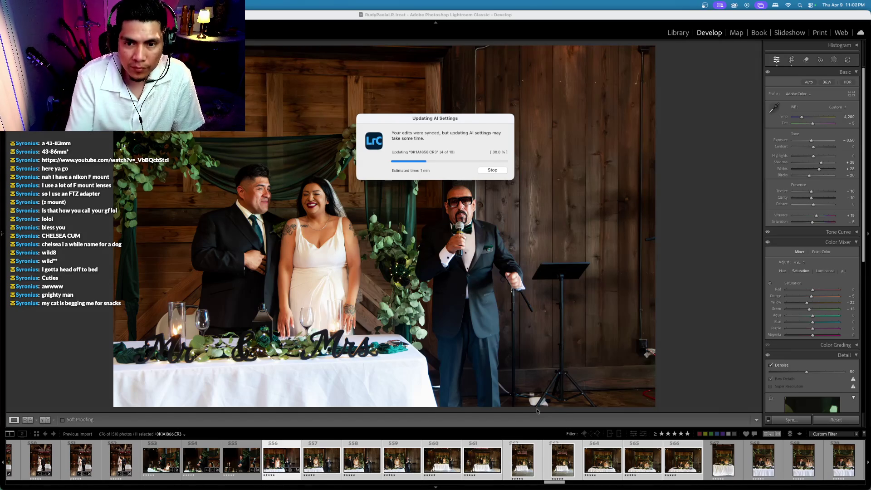
{"action": "key", "text": "ctrl+Up"}
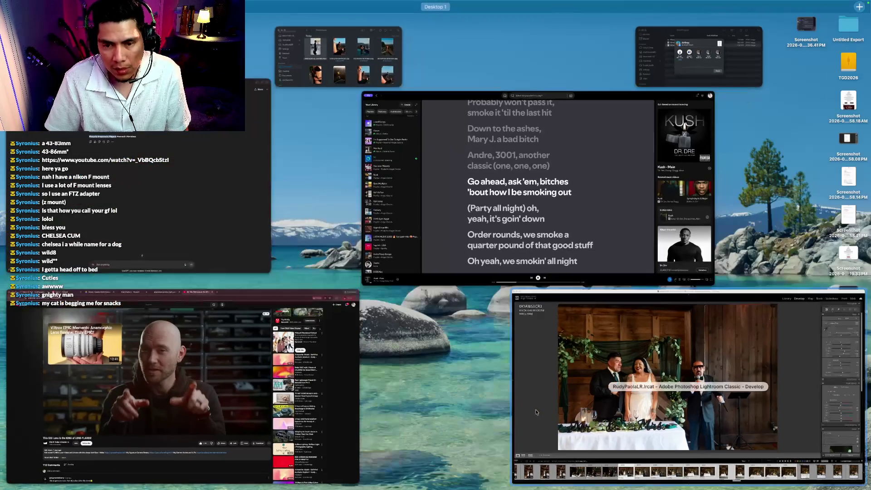
Close the YouTube video, scroll through the Pixieset client gallery, then switch back to Lightroom
{"action": "left_click", "coordinate": [299, 422]}
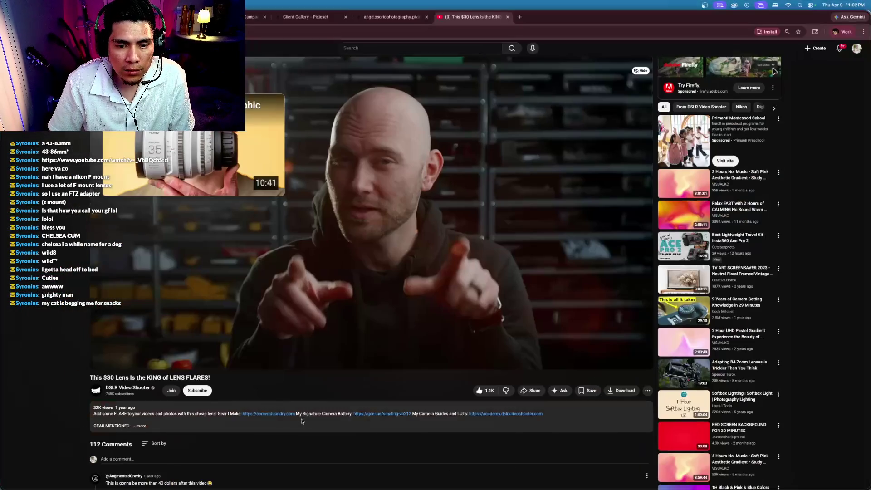
{"action": "left_click", "coordinate": [507, 17]}
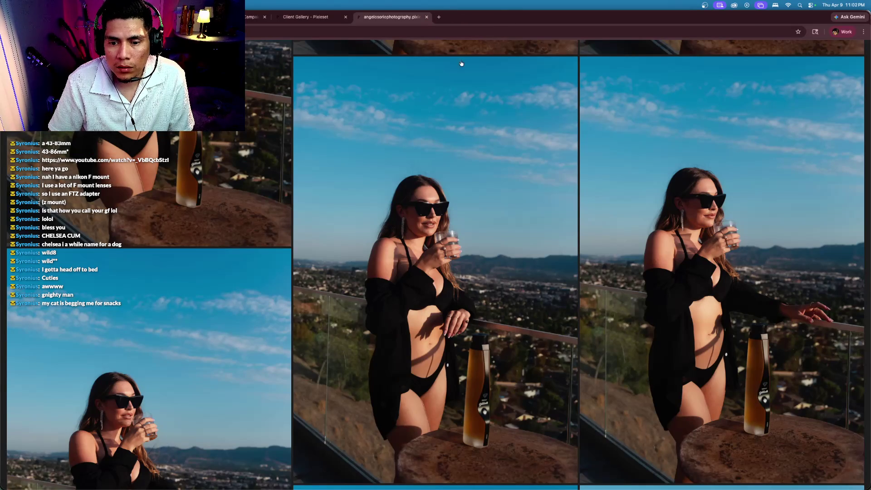
{"action": "mouse_move", "coordinate": [428, 117]}
{"action": "scroll", "coordinate": [392, 224], "scroll_direction": "down", "scroll_amount": 20}
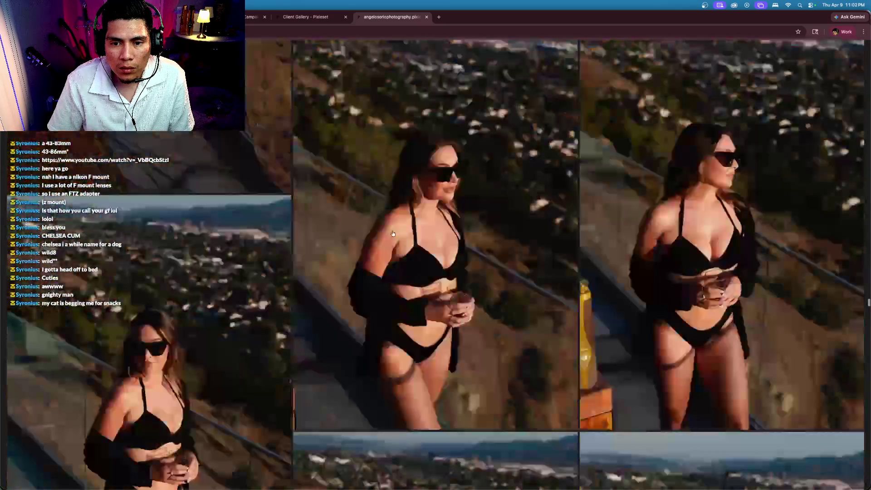
{"action": "scroll", "coordinate": [393, 233], "scroll_direction": "down", "scroll_amount": 15}
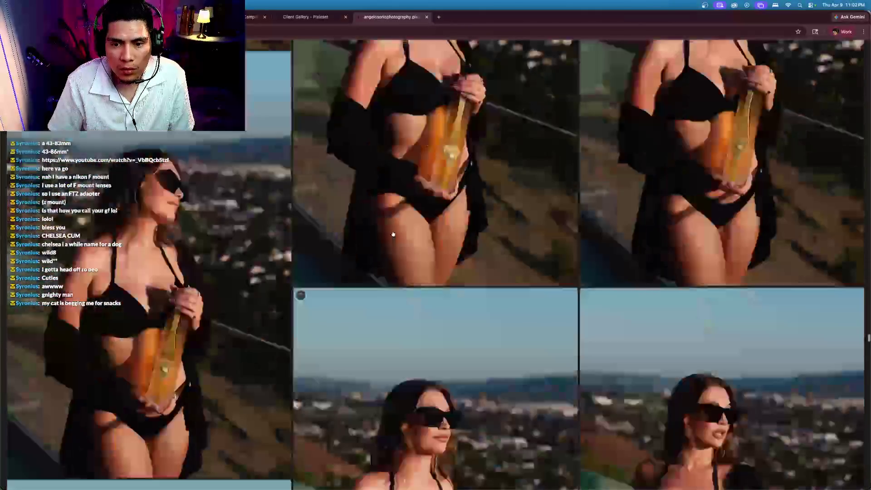
{"action": "scroll", "coordinate": [393, 233], "scroll_direction": "down", "scroll_amount": 15}
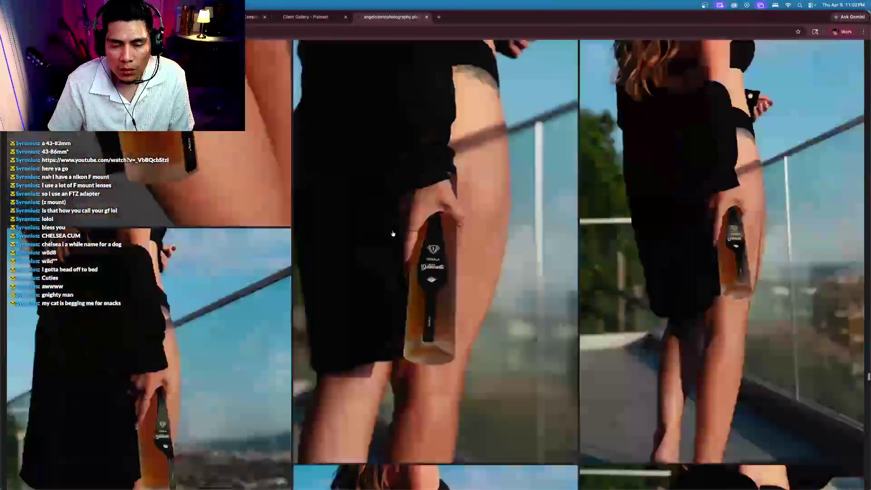
{"action": "scroll", "coordinate": [393, 234], "scroll_direction": "down", "scroll_amount": 15}
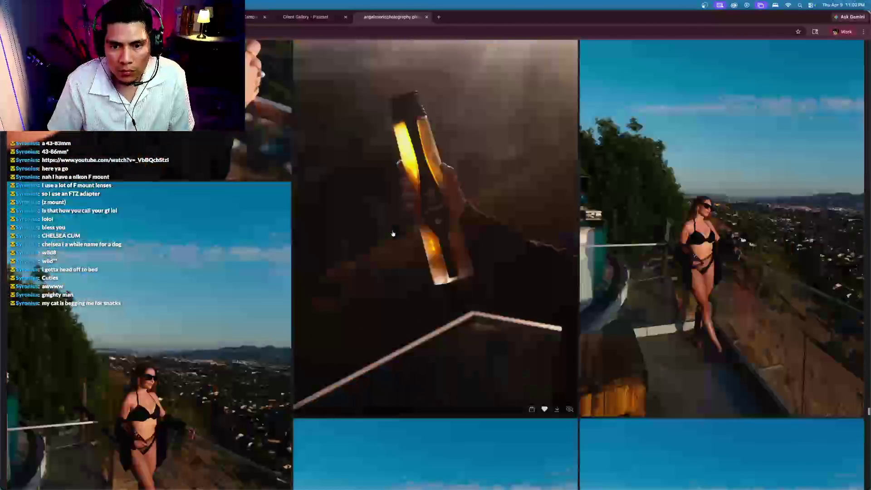
{"action": "scroll", "coordinate": [393, 234], "scroll_direction": "down", "scroll_amount": 10}
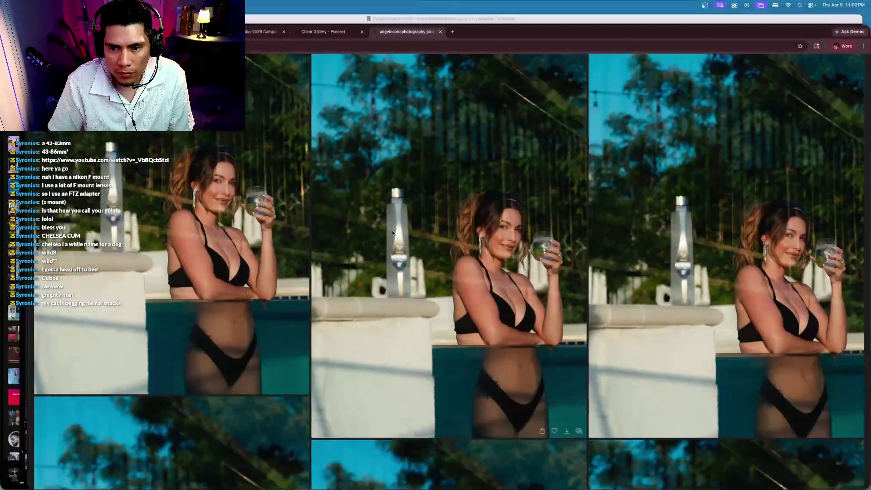
{"action": "key", "text": "ctrl+Up"}
{"action": "left_click", "coordinate": [430, 224]}
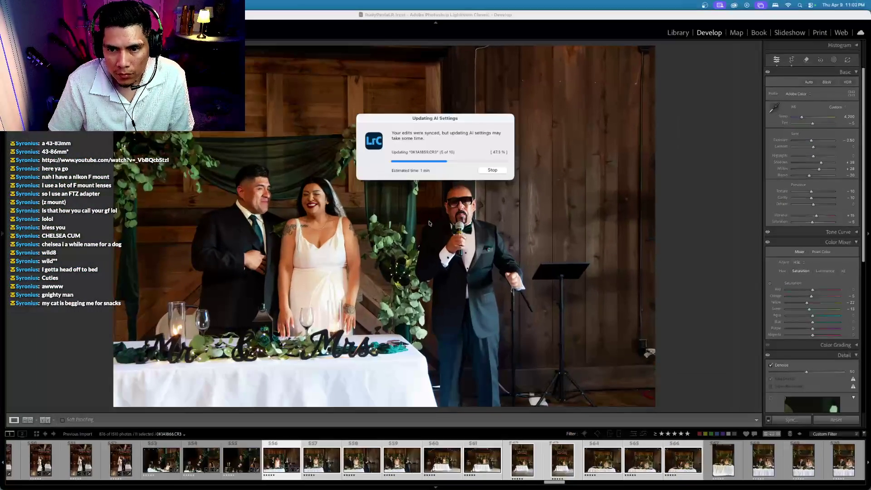
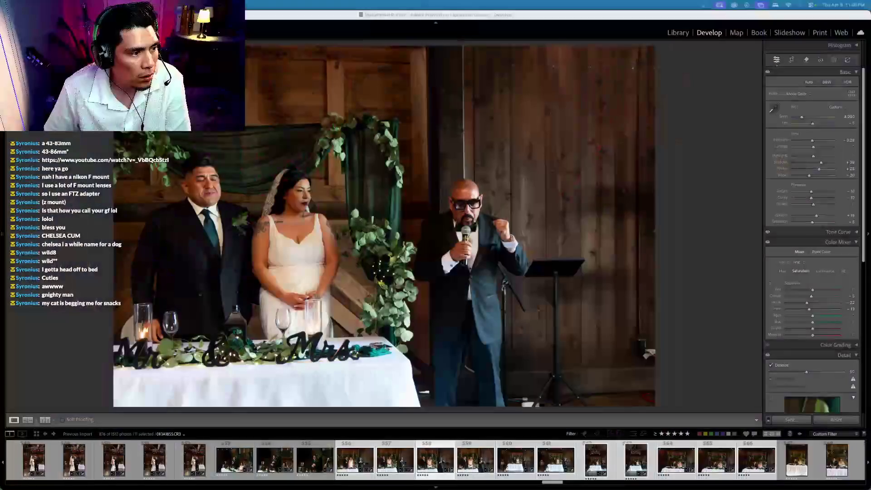
Reject one reception photo and slightly lower the exposure of the next
{"action": "left_click", "coordinate": [787, 139]}
{"action": "key", "text": "Right"}
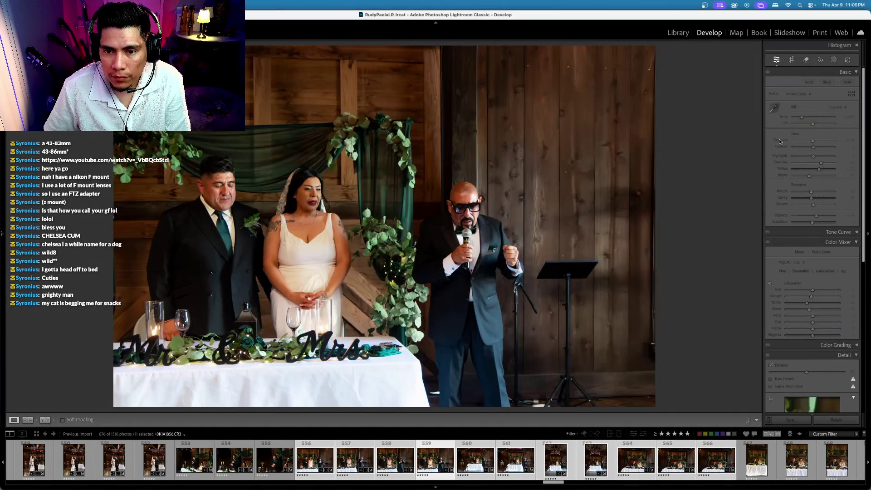
{"action": "key", "text": "x"}
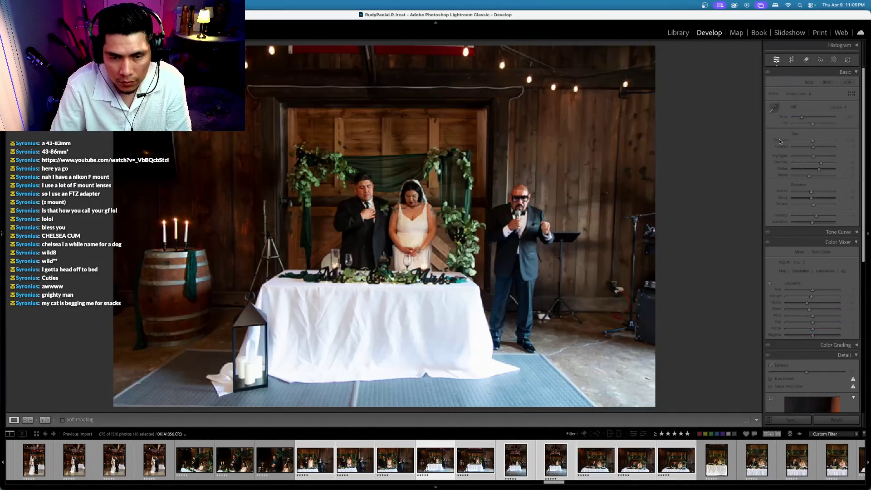
{"action": "key", "text": "minus"}
{"action": "key", "text": "minus"}
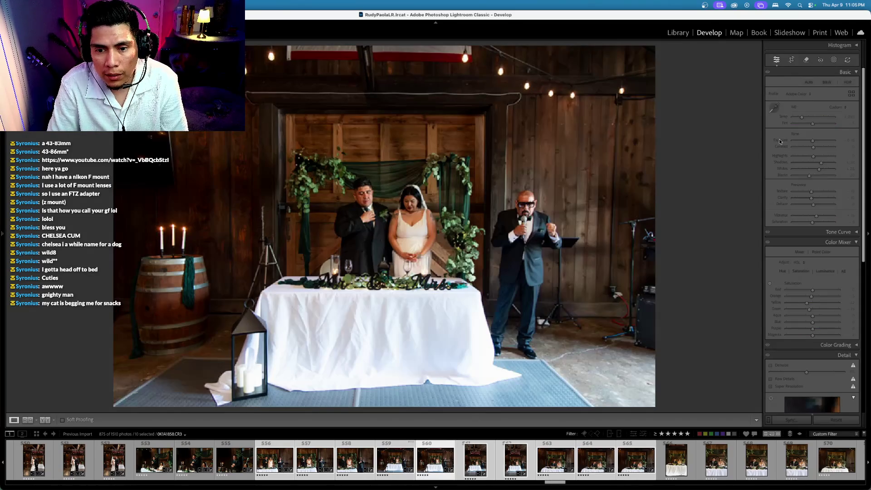
Straighten and crop the next two head-table photos
{"action": "key", "text": "Right"}
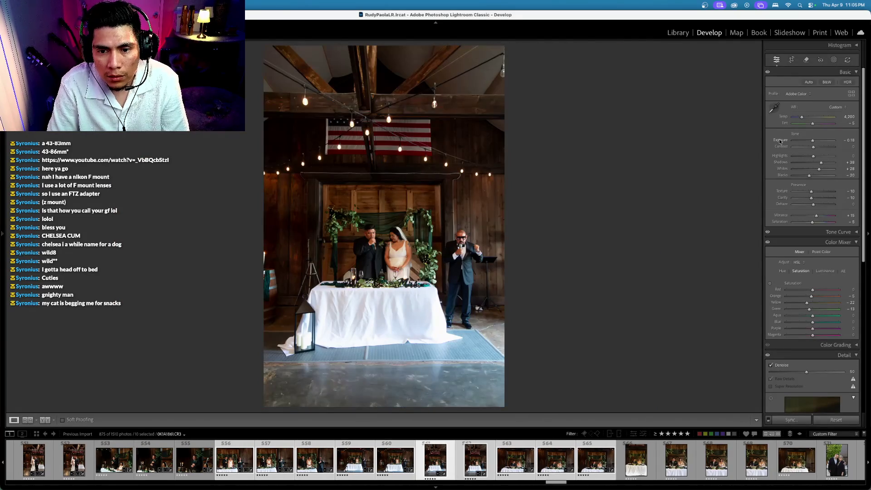
{"action": "key", "text": "Right"}
{"action": "key", "text": "Right"}
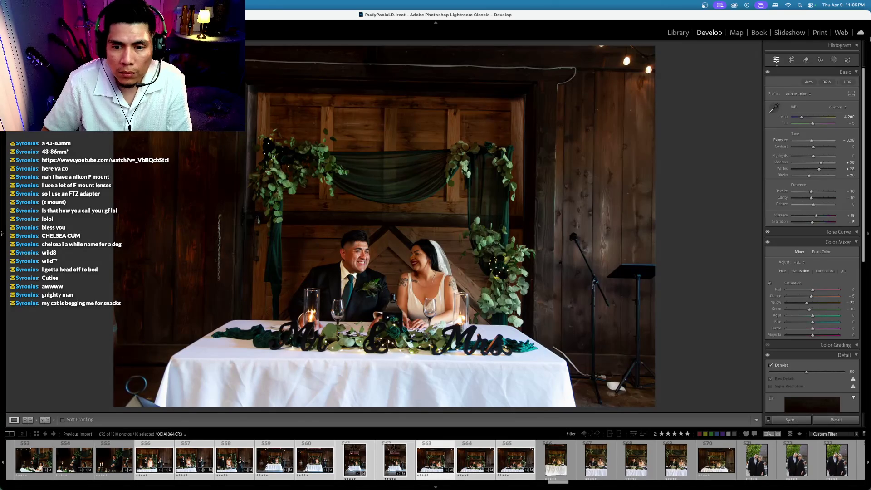
{"action": "left_click", "coordinate": [792, 59]}
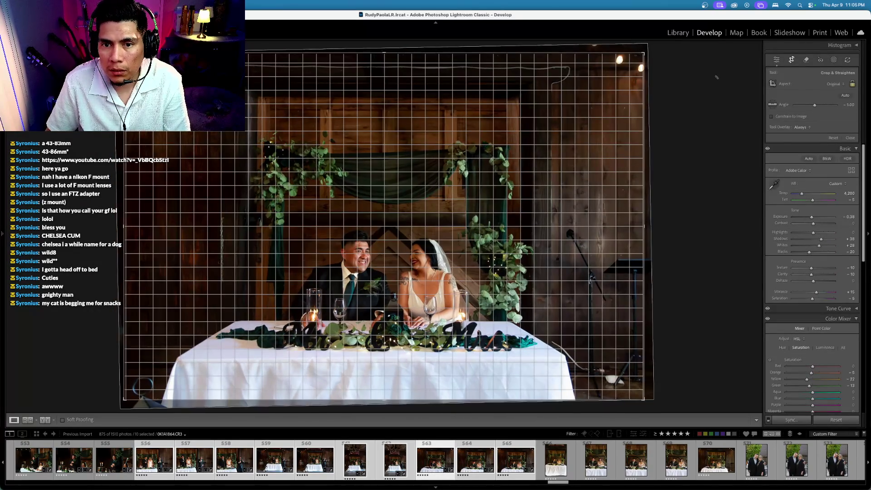
{"action": "key", "text": "Return"}
{"action": "key", "text": "Right"}
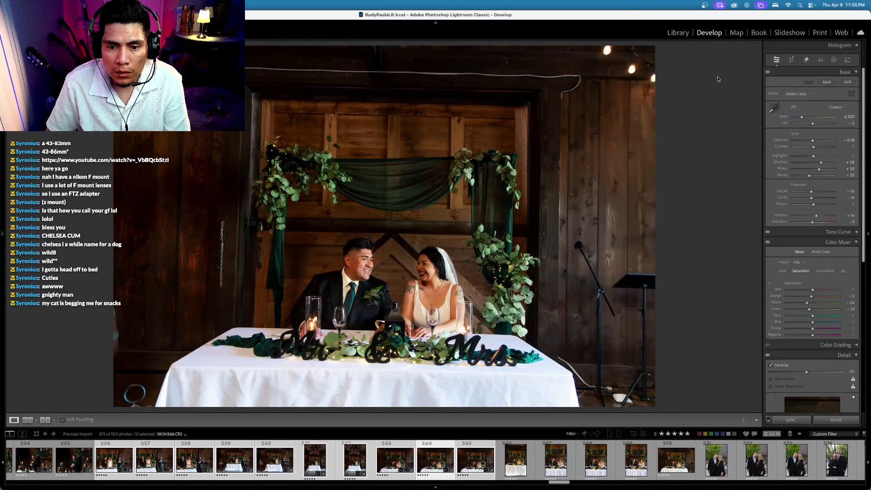
{"action": "left_click", "coordinate": [791, 59]}
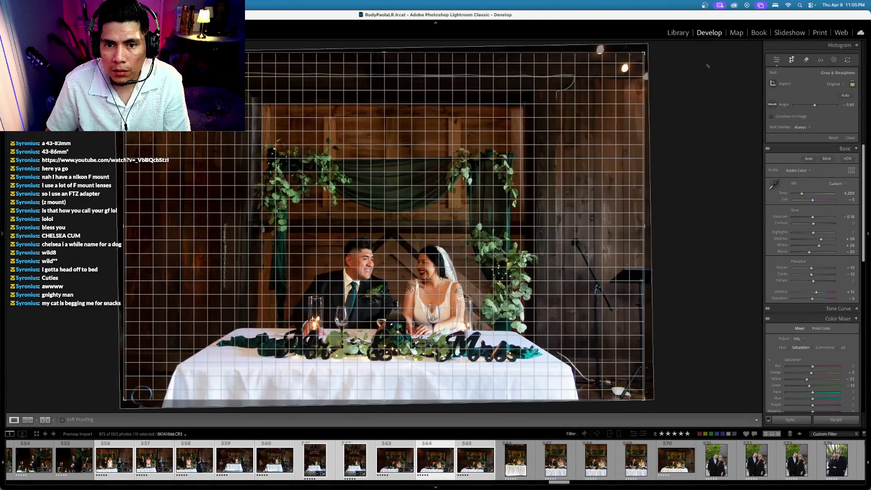
{"action": "key", "text": "Return"}
Straighten and crop another head-table photo and the earlier toast photo
{"action": "key", "text": "Right"}
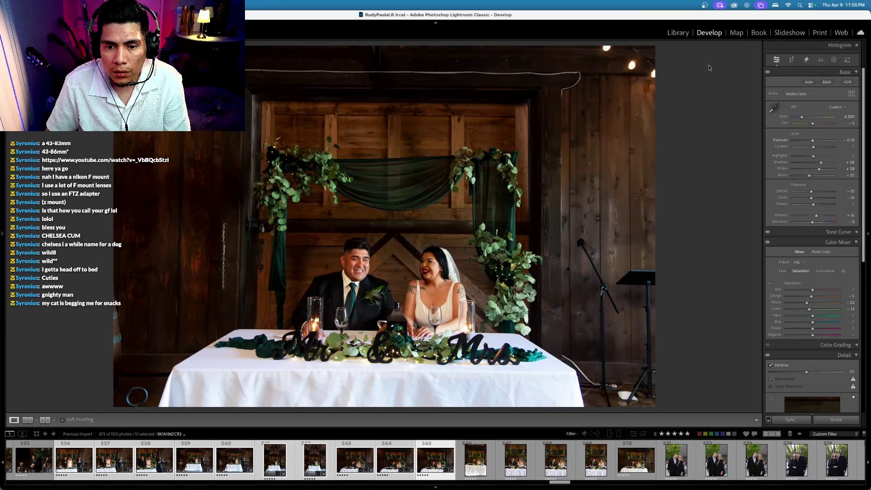
{"action": "left_click", "coordinate": [792, 59]}
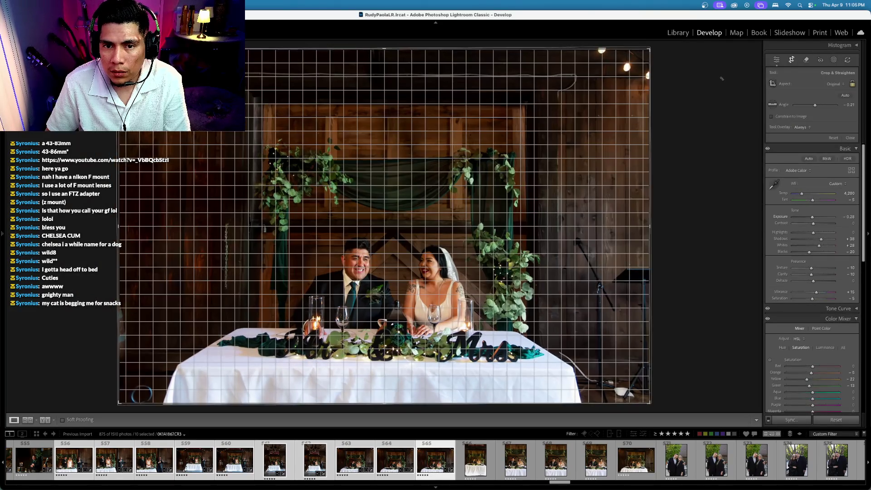
{"action": "key", "text": "Return"}
{"action": "key", "text": "Left"}
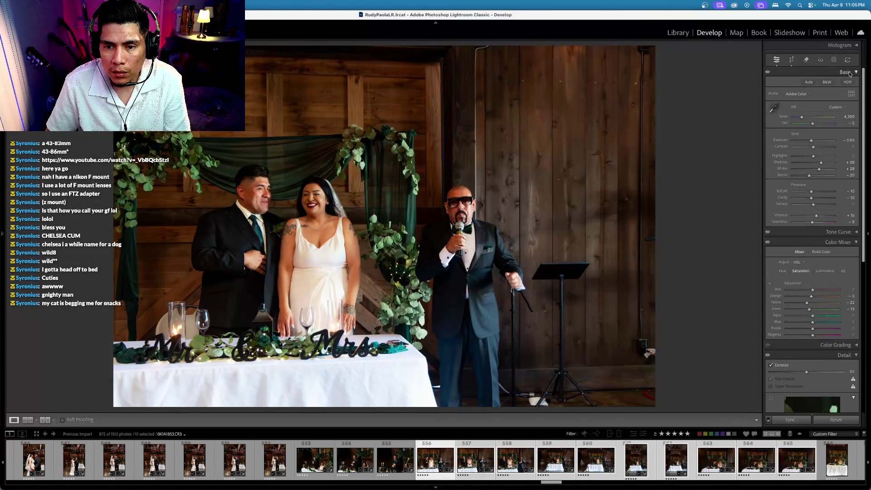
{"action": "left_click", "coordinate": [792, 61]}
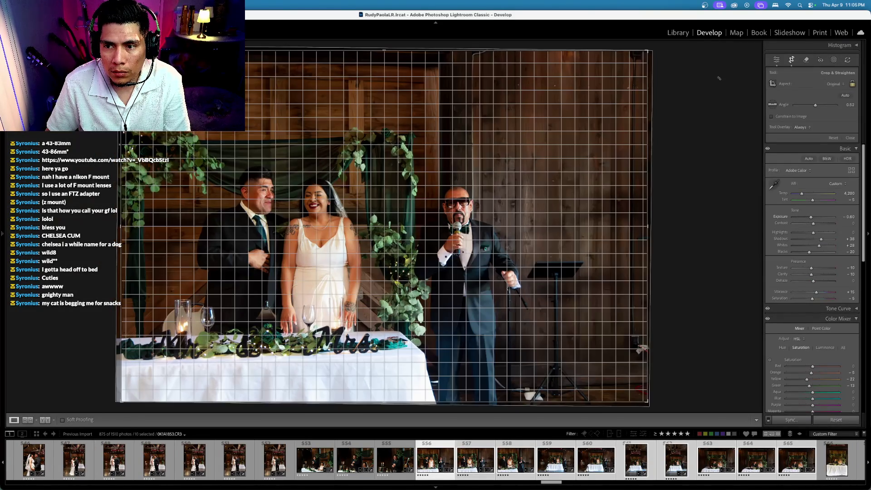
{"action": "key", "text": "Return"}
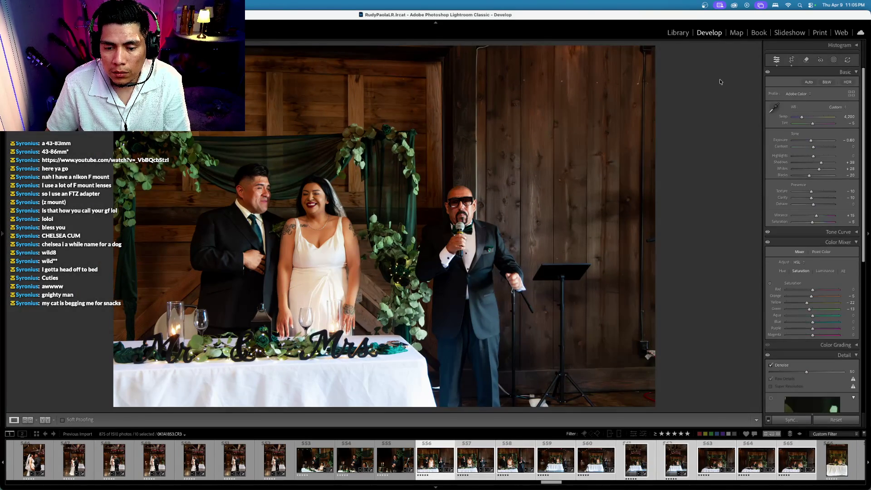
Select the run of six head-table photos, starting from the edited one
{"action": "key", "text": "Left"}
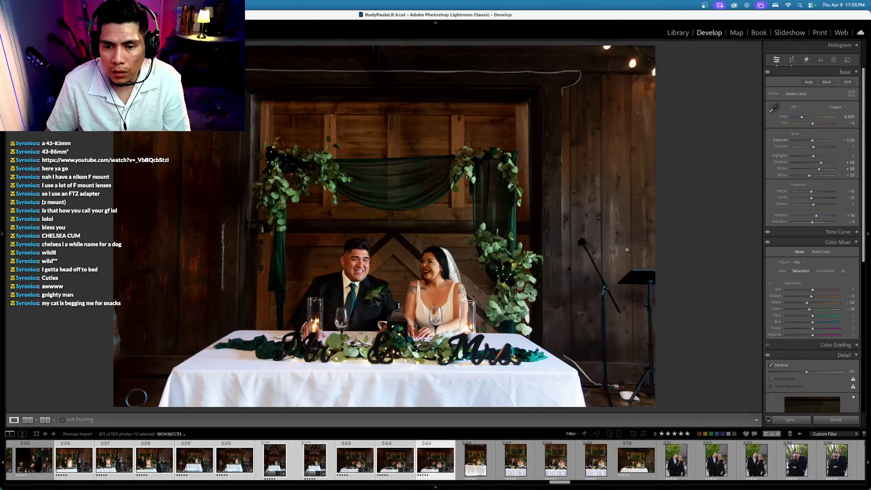
{"action": "left_click", "coordinate": [476, 461]}
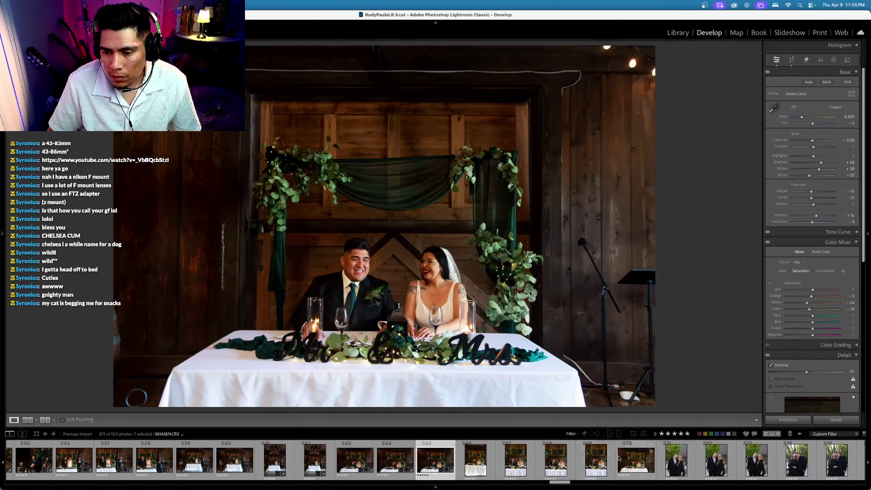
{"action": "left_click", "coordinate": [623, 459], "text": "shift"}
Synchronize the edited photo's settings to all six head-table shots, then view the vertical one
{"action": "key", "text": "super+shift+s"}
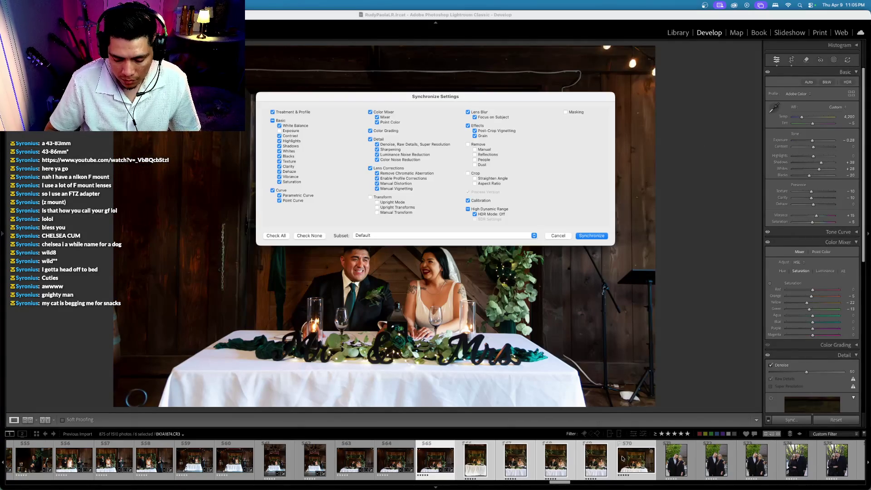
{"action": "key", "text": "Return"}
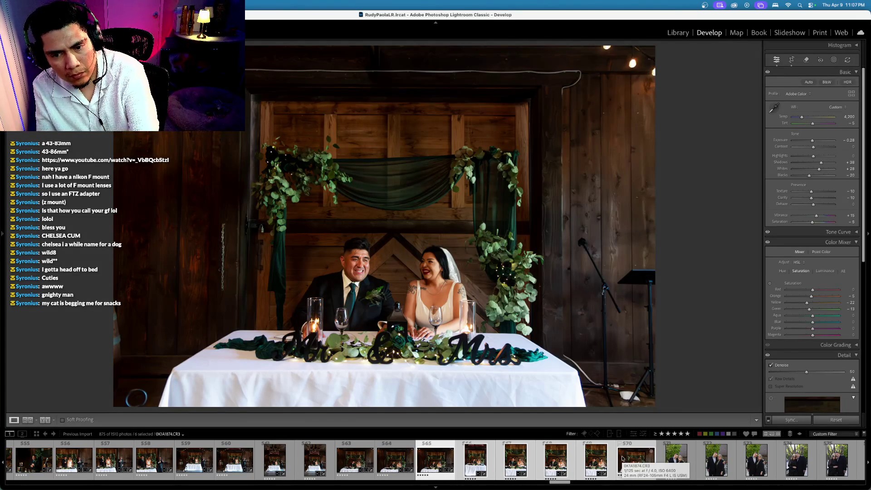
{"action": "key", "text": "Right"}
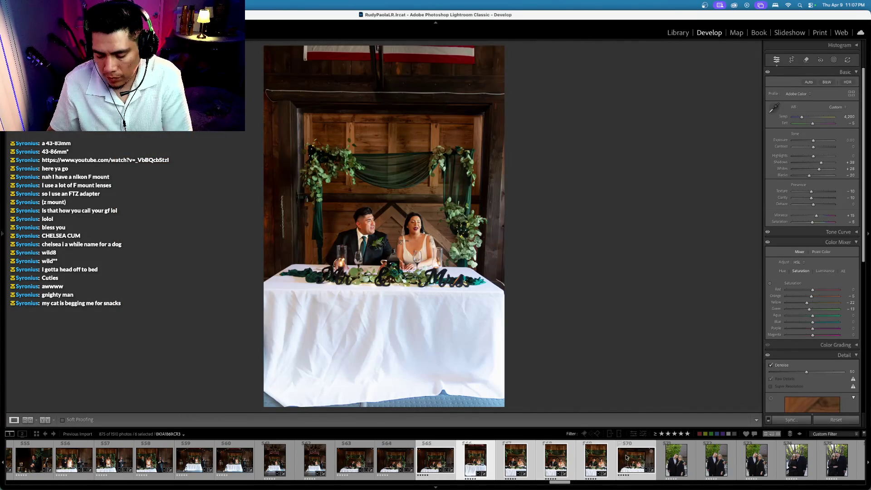
Review the synced head-table photos, reject one, and open the unedited outdoor couple portrait
{"action": "key", "text": "Right"}
{"action": "key", "text": "Right"}
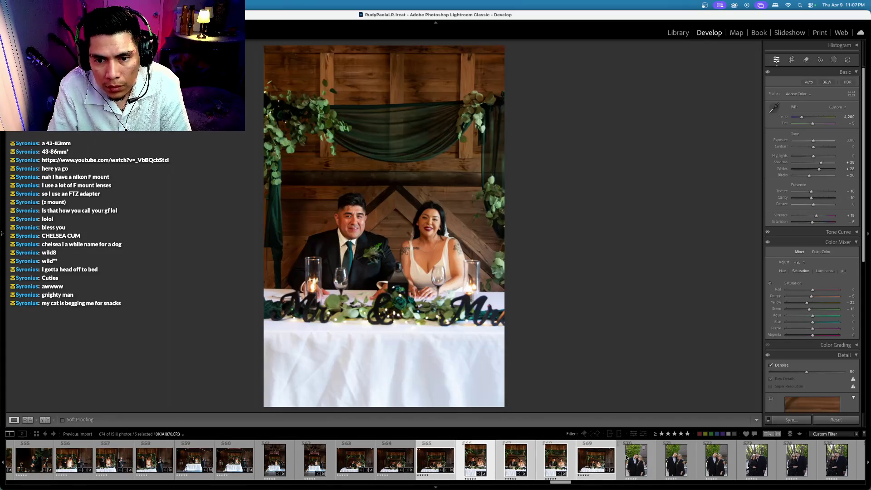
{"action": "key", "text": "Right"}
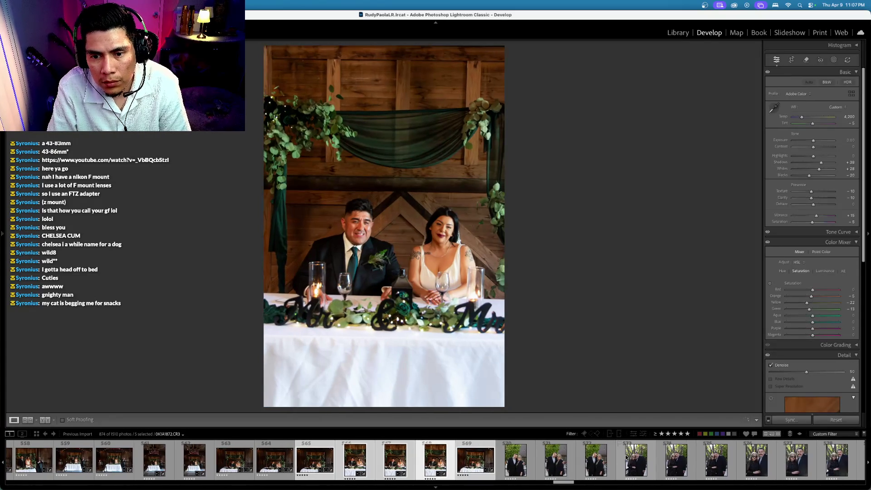
{"action": "key", "text": "x"}
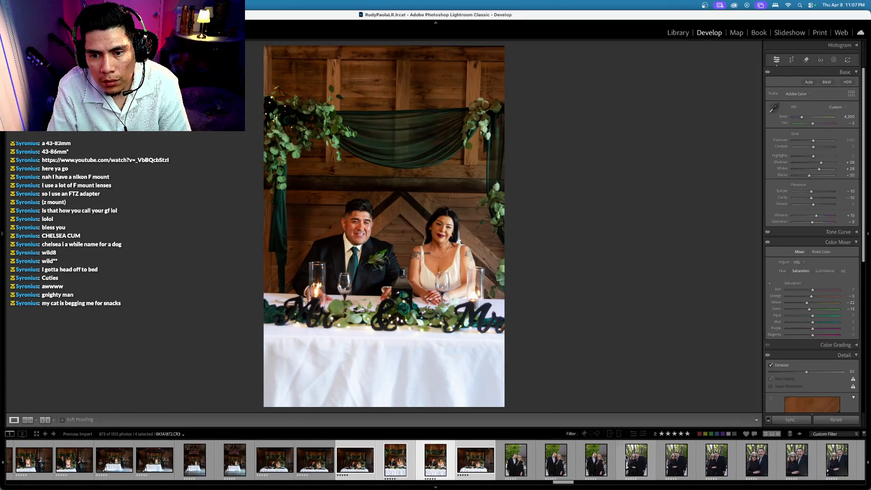
{"action": "key", "text": "Left"}
{"action": "key", "text": "Left"}
{"action": "key", "text": "Left"}
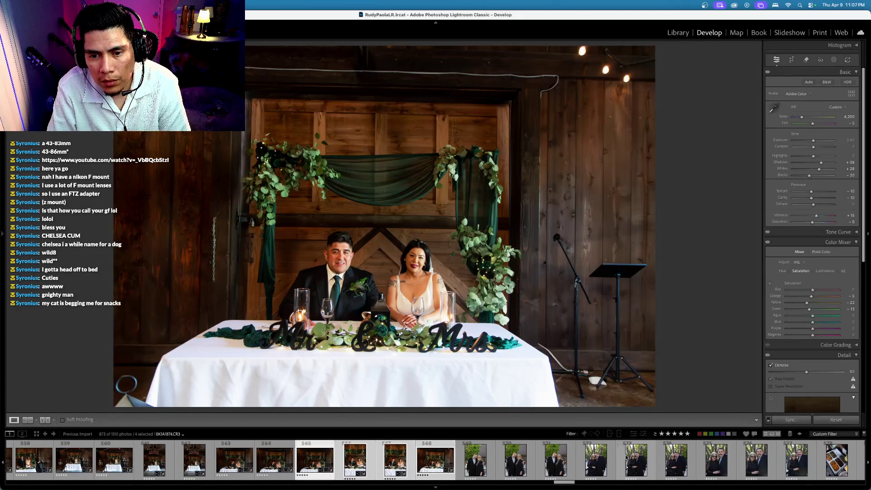
{"action": "key", "text": "Right"}
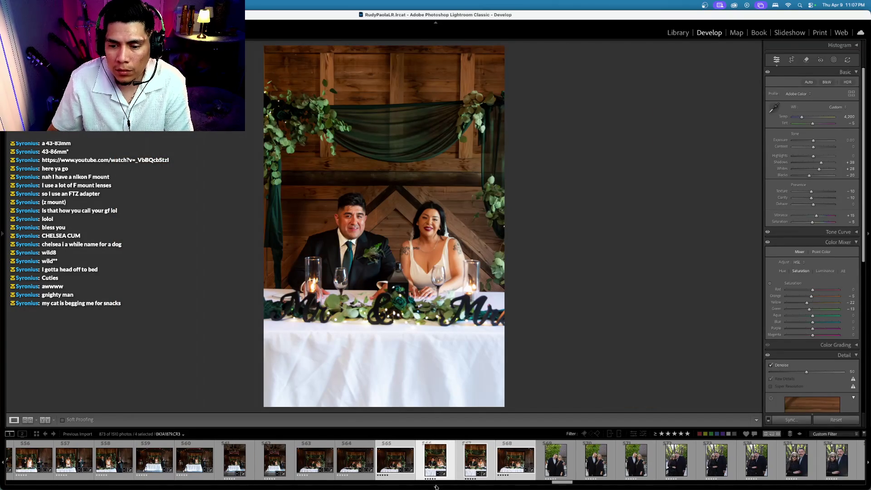
{"action": "left_click", "coordinate": [558, 467]}
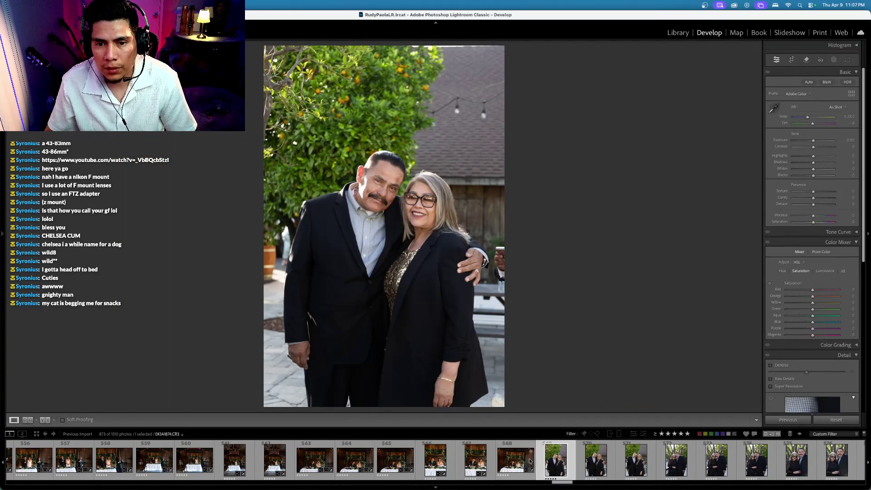
Sync the edited bride portrait's settings onto the couple portrait
{"action": "scroll", "coordinate": [487, 454], "scroll_direction": "up", "scroll_amount": 5}
{"action": "scroll", "coordinate": [487, 454], "scroll_direction": "up", "scroll_amount": 15}
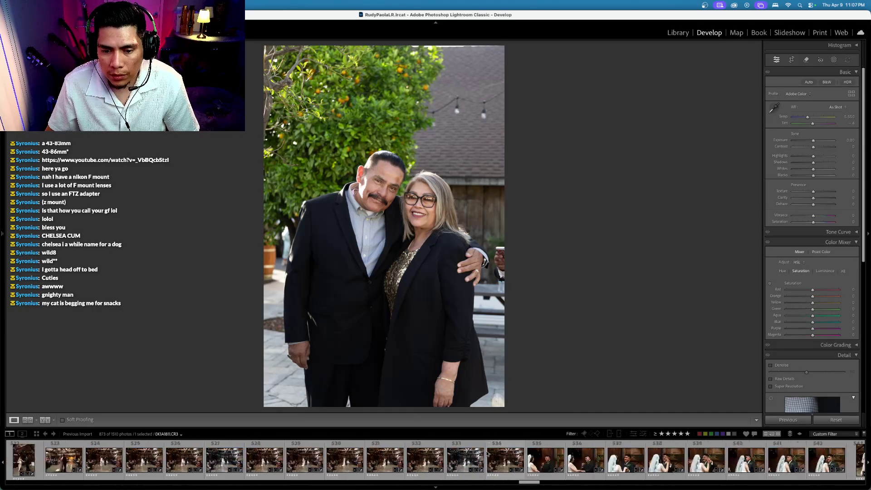
{"action": "scroll", "coordinate": [487, 454], "scroll_direction": "down", "scroll_amount": 5}
{"action": "left_click", "coordinate": [436, 461], "text": "super"}
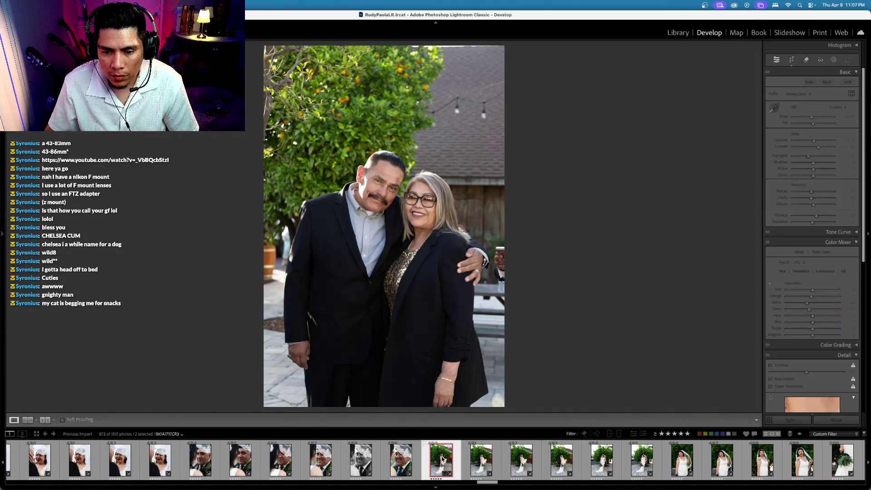
{"action": "key", "text": "super+shift+s"}
{"action": "key", "text": "Return"}
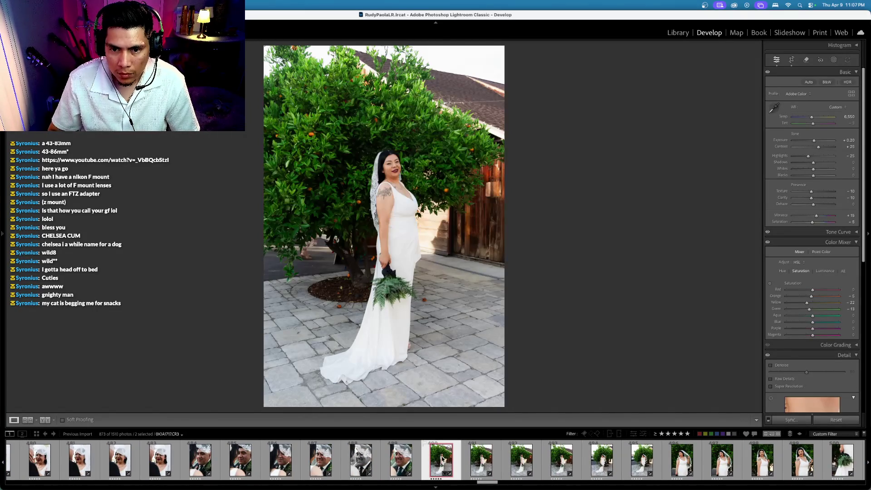
{"action": "key", "text": "slash"}
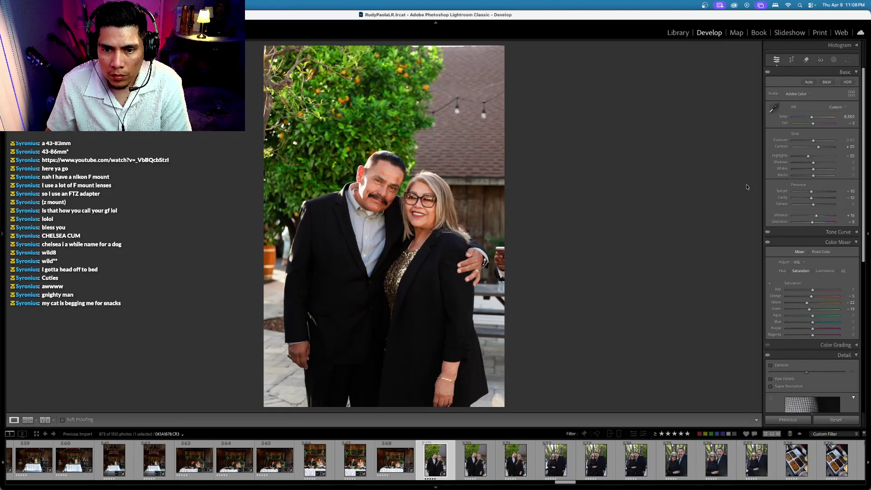
Sync develop settings across the run of nine outdoor portraits and review them
{"action": "scroll", "coordinate": [680, 463], "scroll_direction": "down", "scroll_amount": 2}
{"action": "left_click", "coordinate": [680, 463], "text": "shift"}
{"action": "key", "text": "super+shift+s"}
{"action": "key", "text": "Return"}
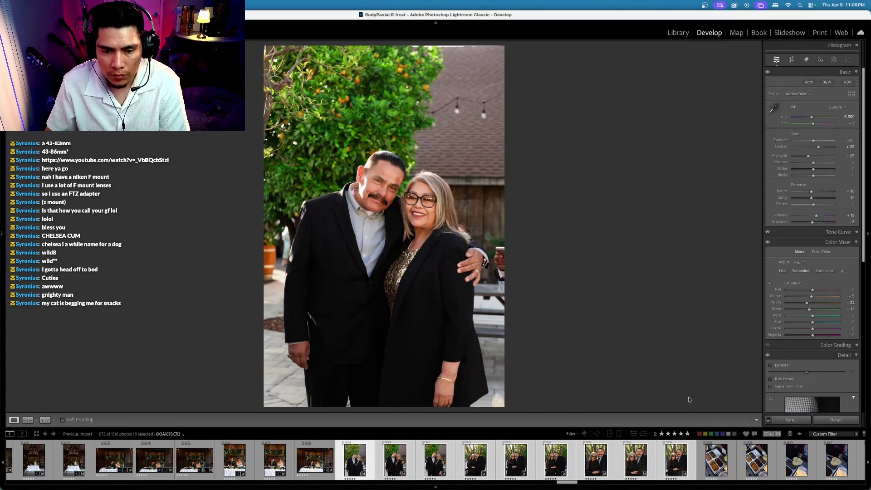
{"action": "key", "text": "Right"}
{"action": "key", "text": "Right"}
{"action": "key", "text": "Right"}
{"action": "key", "text": "Right"}
{"action": "key", "text": "Right"}
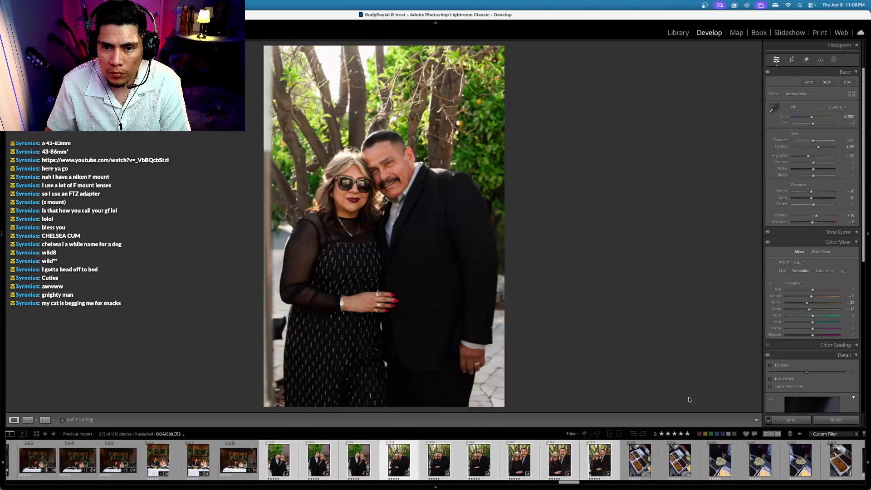
{"action": "key", "text": "Left"}
{"action": "key", "text": "Left"}
{"action": "key", "text": "Left"}
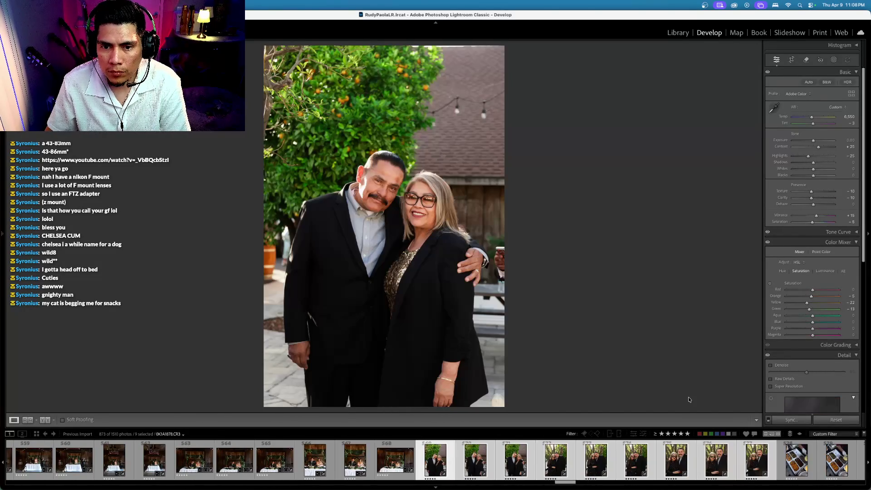
{"action": "left_click", "coordinate": [756, 461]}
Try rotating the food tray photo both ways, then select the couple portrait before it
{"action": "scroll", "coordinate": [502, 461], "scroll_direction": "right", "scroll_amount": 5}
{"action": "left_click", "coordinate": [502, 477]}
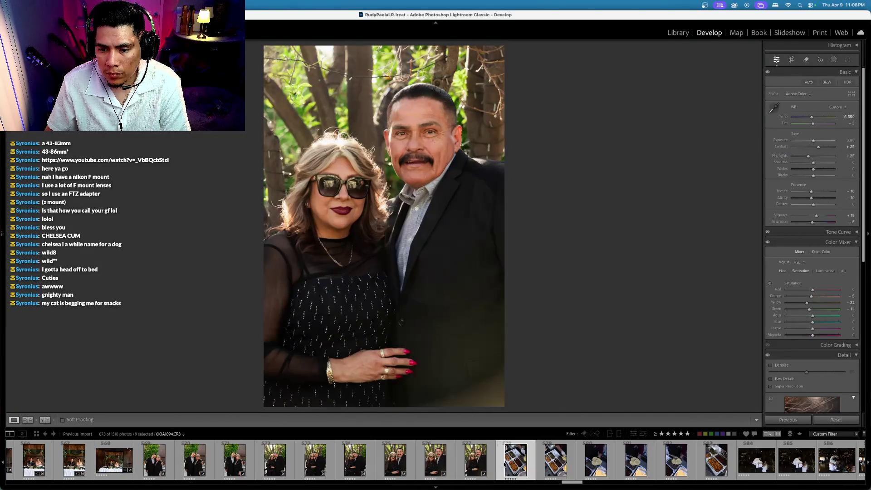
{"action": "key", "text": "ctrl+bracketleft"}
{"action": "key", "text": "ctrl+bracketright"}
{"action": "key", "text": "ctrl+bracketright"}
{"action": "key", "text": "ctrl+bracketleft"}
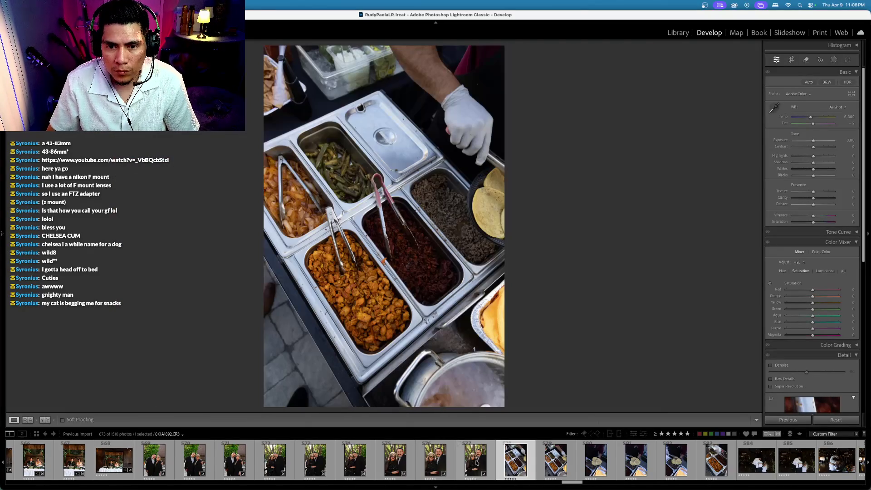
{"action": "scroll", "coordinate": [477, 463], "scroll_direction": "right", "scroll_amount": 1}
{"action": "left_click", "coordinate": [459, 462]}
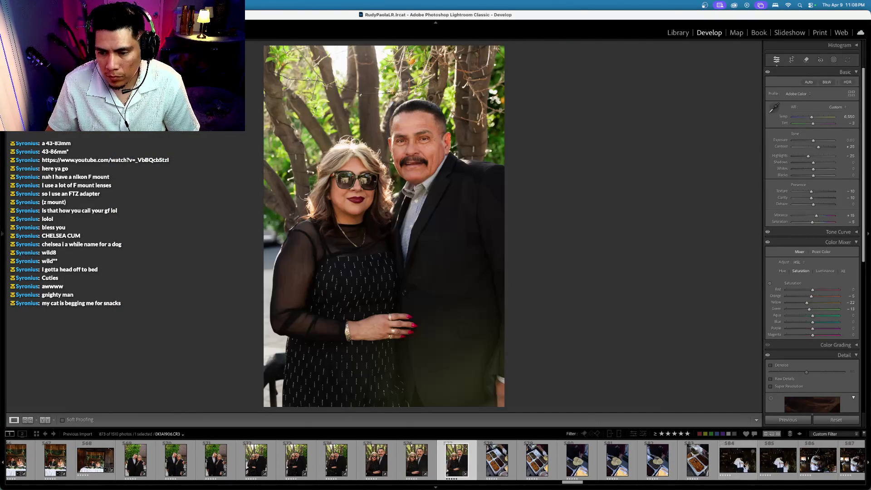
Synchronize the portrait's develop settings onto the six following food tray shots
{"action": "left_click", "coordinate": [699, 468], "text": "shift"}
{"action": "key", "text": "ctrl+shift+s"}
{"action": "key", "text": "Return"}
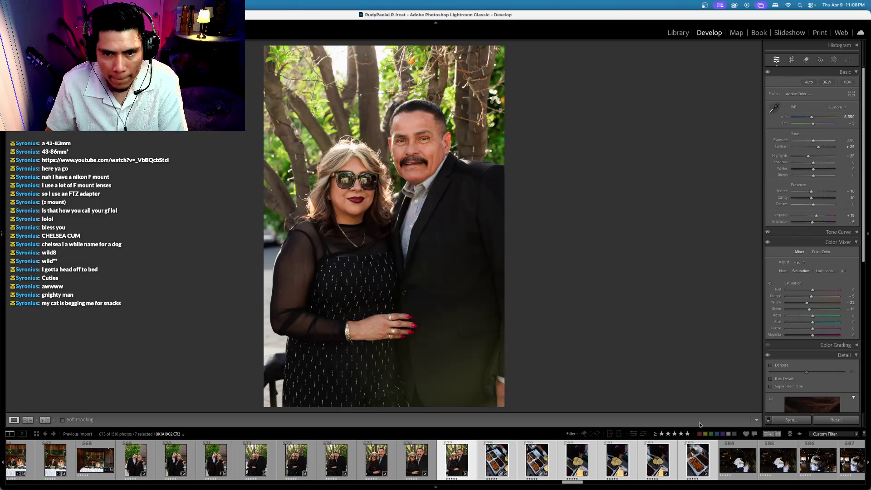
Step through the food shots, reject one, and open the wedding hug photo
{"action": "key", "text": "Right"}
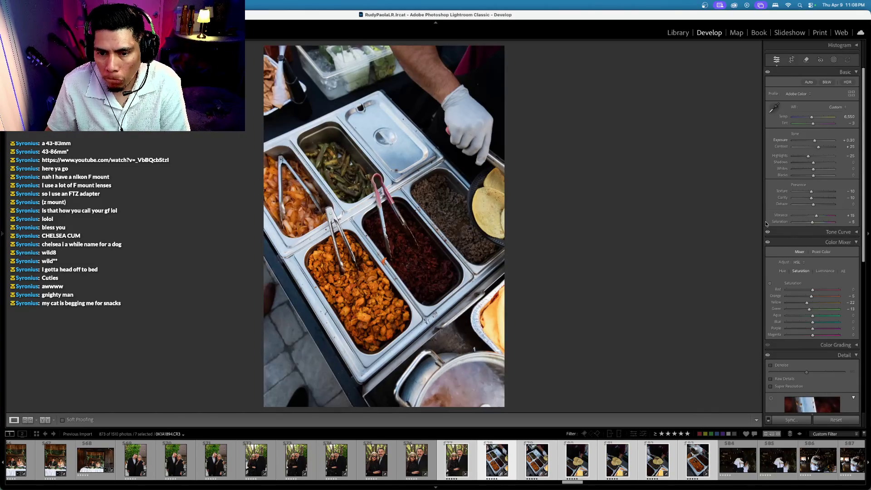
{"action": "key", "text": "Right"}
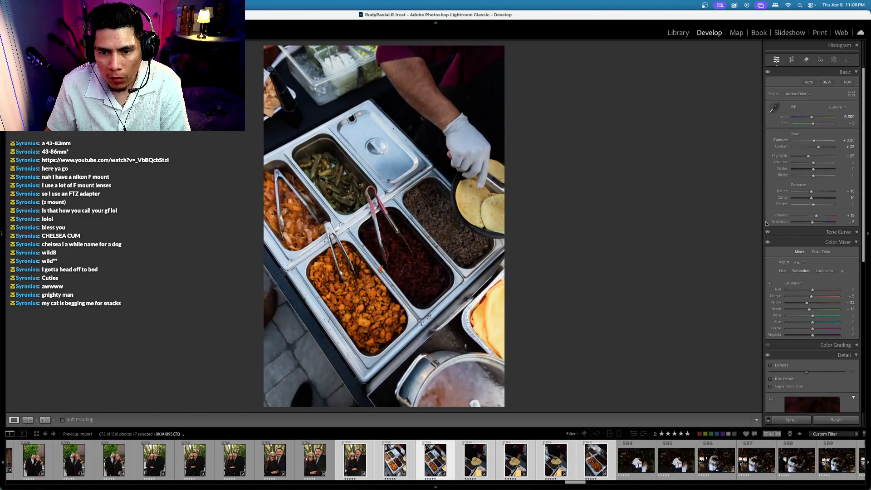
{"action": "key", "text": "x"}
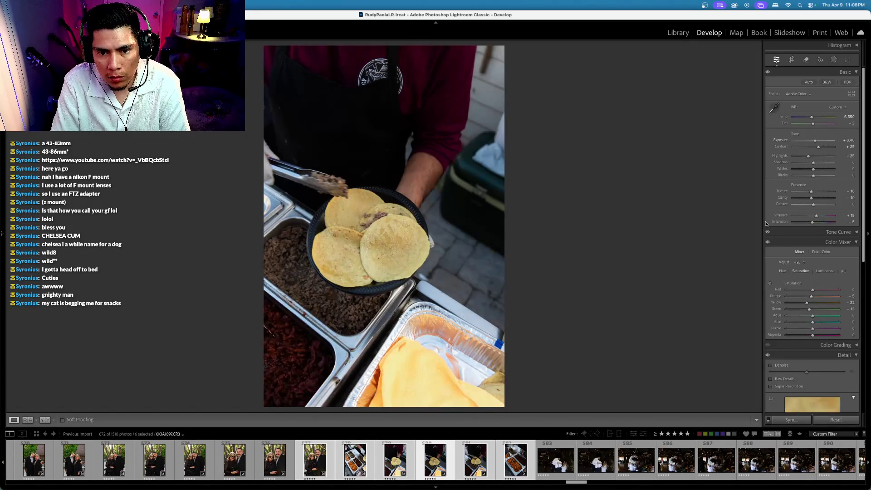
{"action": "key", "text": "Right"}
{"action": "key", "text": "Right"}
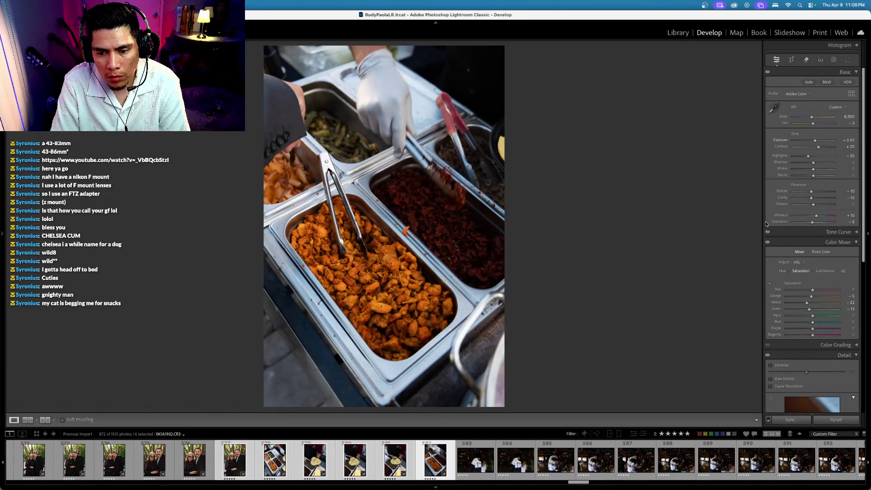
{"action": "left_click", "coordinate": [481, 472]}
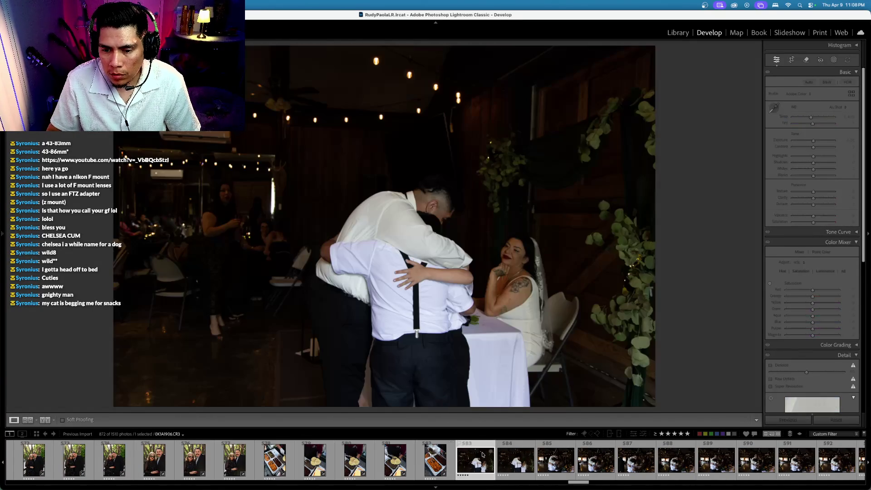
Return to the first photos and review the venue, barn interior and welcome sign shots
{"action": "scroll", "coordinate": [482, 463], "scroll_direction": "down", "scroll_amount": 10}
{"action": "scroll", "coordinate": [482, 456], "scroll_direction": "down", "scroll_amount": 15}
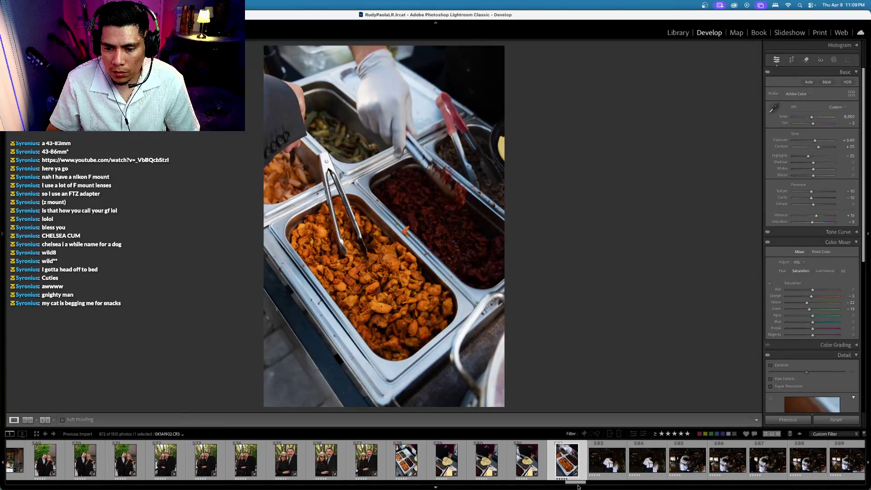
{"action": "scroll", "coordinate": [14, 458], "scroll_direction": "up", "scroll_amount": 10}
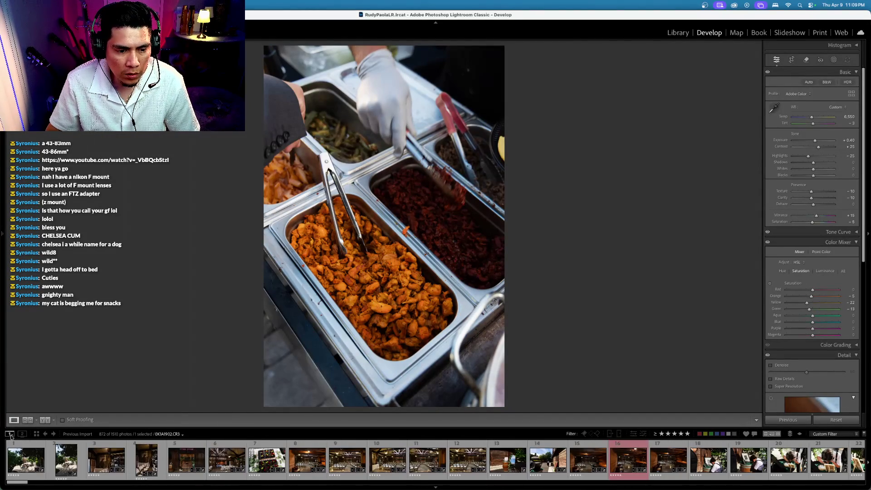
{"action": "left_click", "coordinate": [26, 460]}
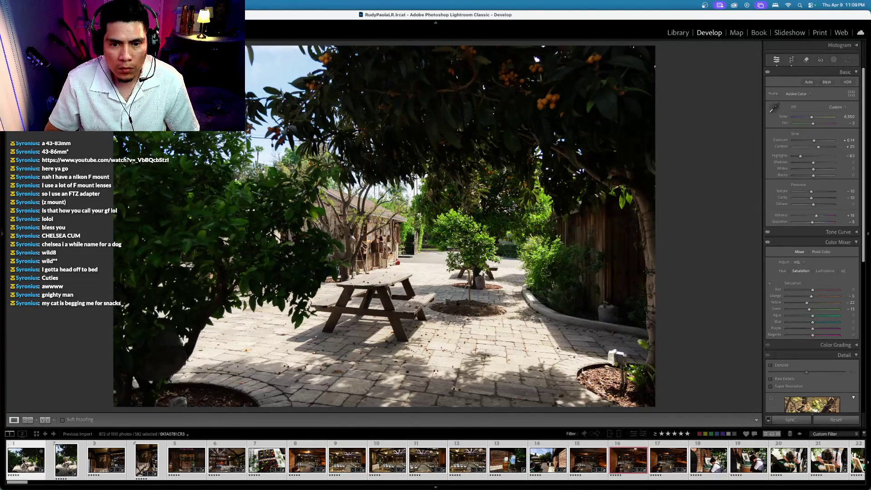
{"action": "left_click", "coordinate": [146, 460]}
{"action": "left_click", "coordinate": [106, 460]}
{"action": "key", "text": "Right"}
{"action": "key", "text": "Right"}
{"action": "key", "text": "Right"}
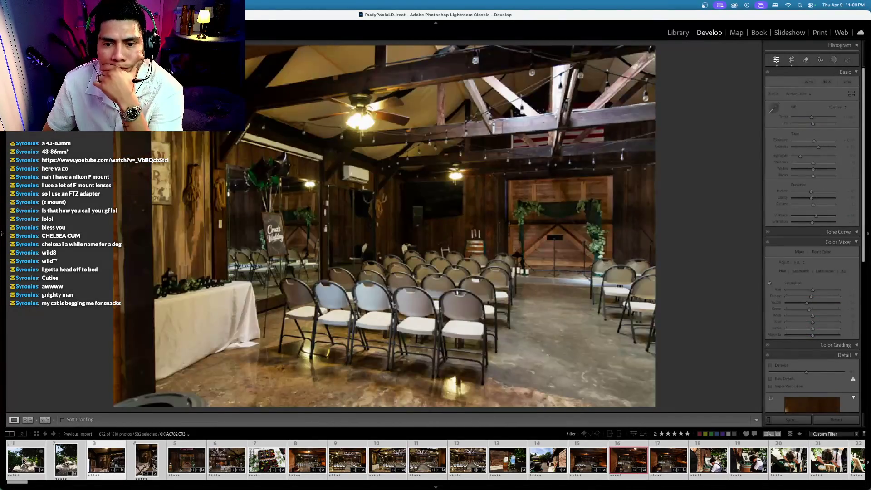
{"action": "key", "text": "Right"}
{"action": "key", "text": "Right"}
{"action": "key", "text": "Right"}
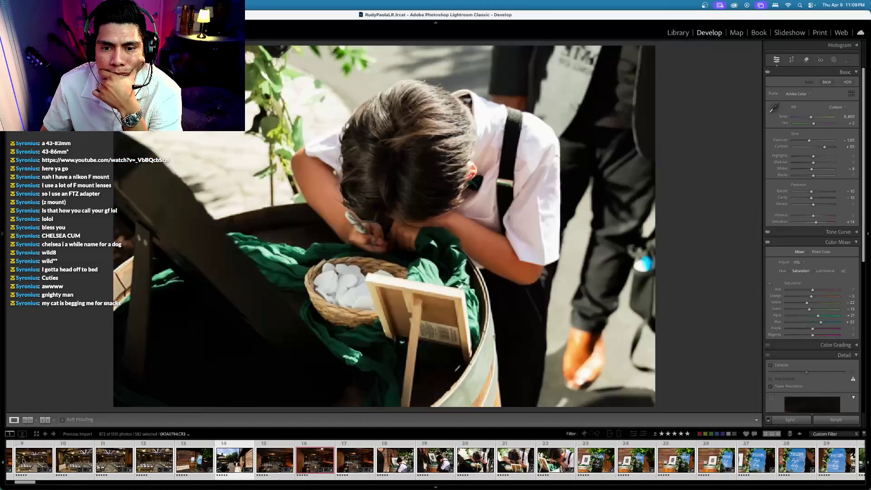
{"action": "key", "text": "Right"}
{"action": "key", "text": "Right"}
{"action": "key", "text": "Right"}
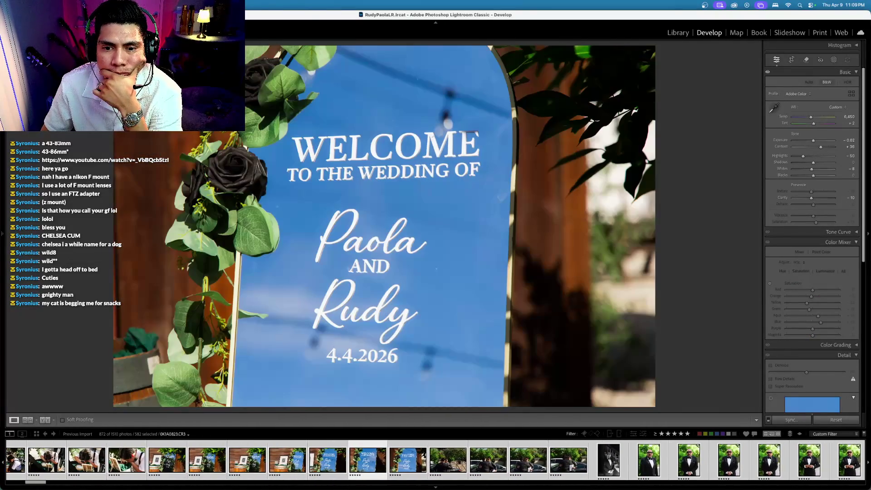
Review the groomsman portraits, barn exterior and boy shots through to the ceremony guests
{"action": "key", "text": "Right"}
{"action": "key", "text": "Right"}
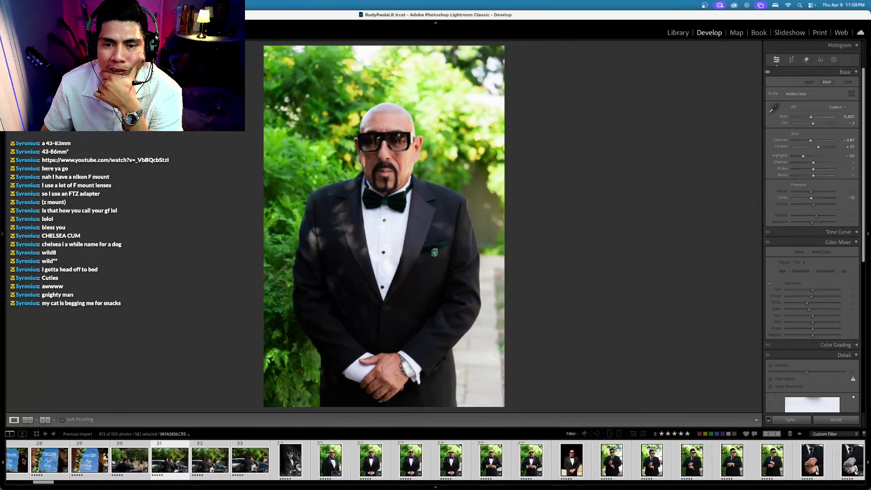
{"action": "key", "text": "Right"}
{"action": "key", "text": "Right"}
{"action": "key", "text": "Right"}
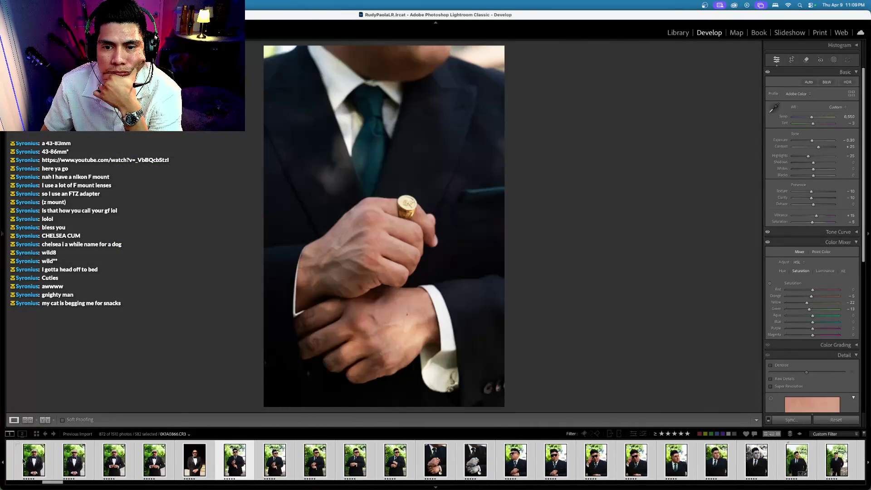
{"action": "key", "text": "Right"}
{"action": "key", "text": "Right"}
{"action": "key", "text": "Right"}
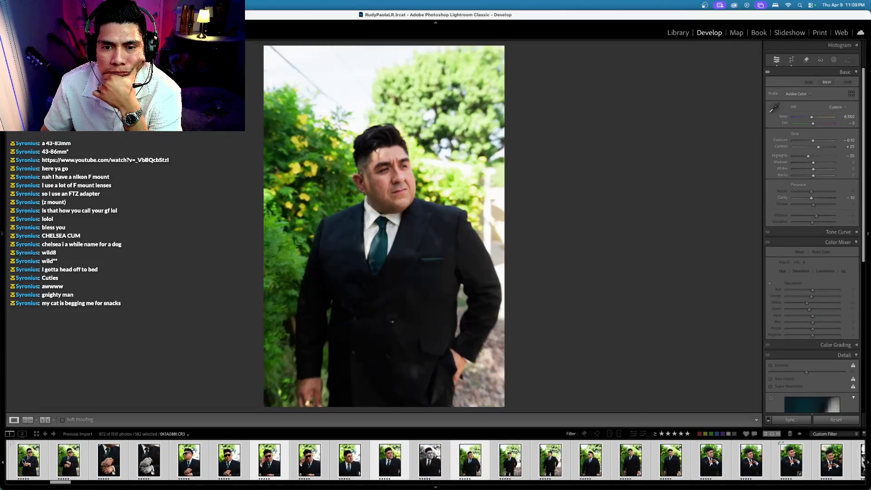
{"action": "key", "text": "Right"}
{"action": "key", "text": "Right"}
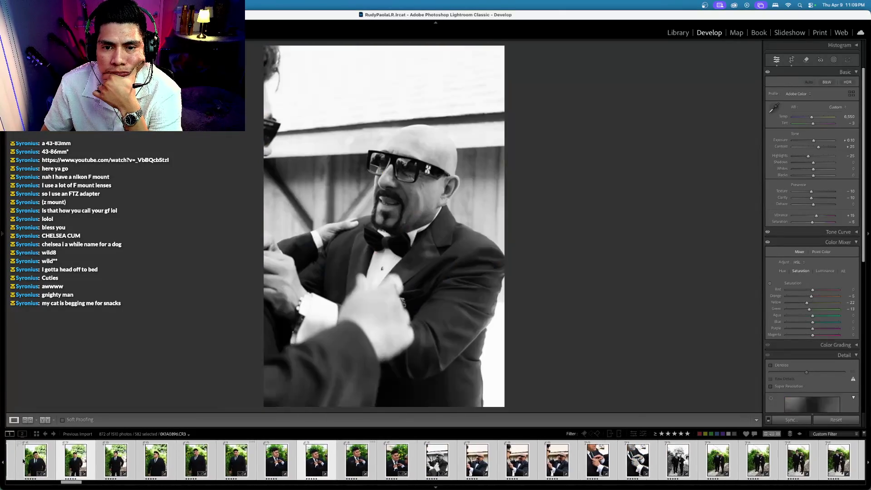
{"action": "key", "text": "Right"}
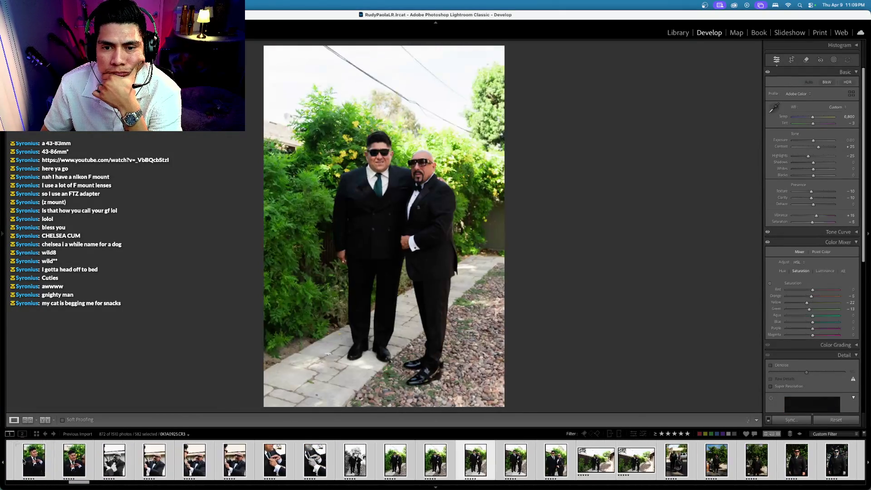
{"action": "key", "text": "Right"}
{"action": "key", "text": "Right"}
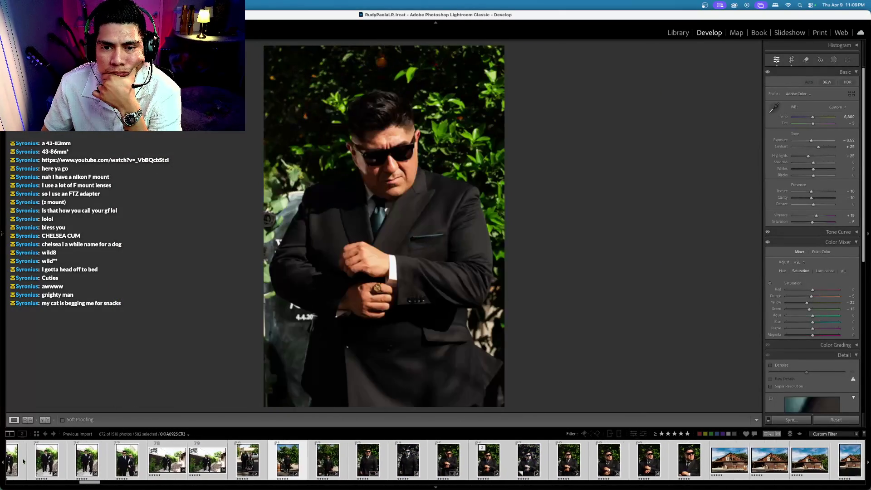
{"action": "key", "text": "Right"}
{"action": "key", "text": "Right"}
{"action": "key", "text": "Right"}
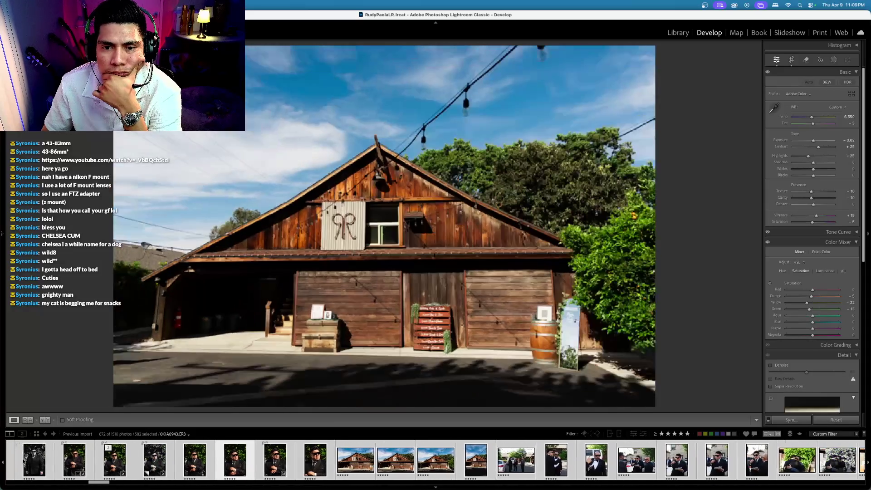
{"action": "key", "text": "Right"}
{"action": "key", "text": "Right"}
{"action": "key", "text": "Right"}
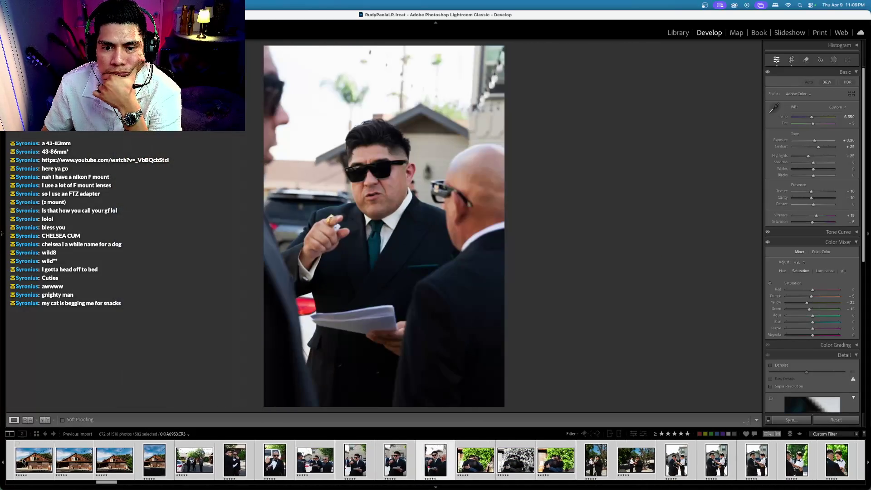
{"action": "key", "text": "Right"}
{"action": "key", "text": "Right"}
{"action": "key", "text": "Right"}
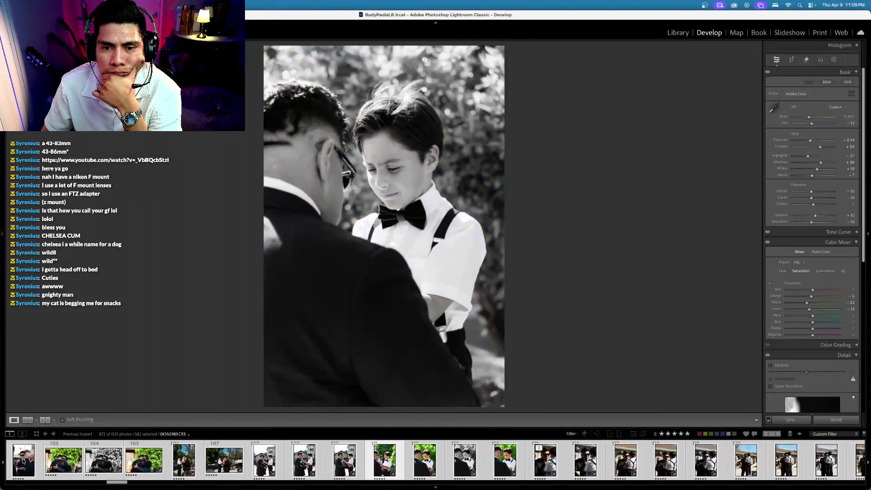
{"action": "key", "text": "Right"}
{"action": "key", "text": "Right"}
{"action": "key", "text": "Right"}
{"action": "key", "text": "Right"}
{"action": "key", "text": "Right"}
{"action": "key", "text": "Right"}
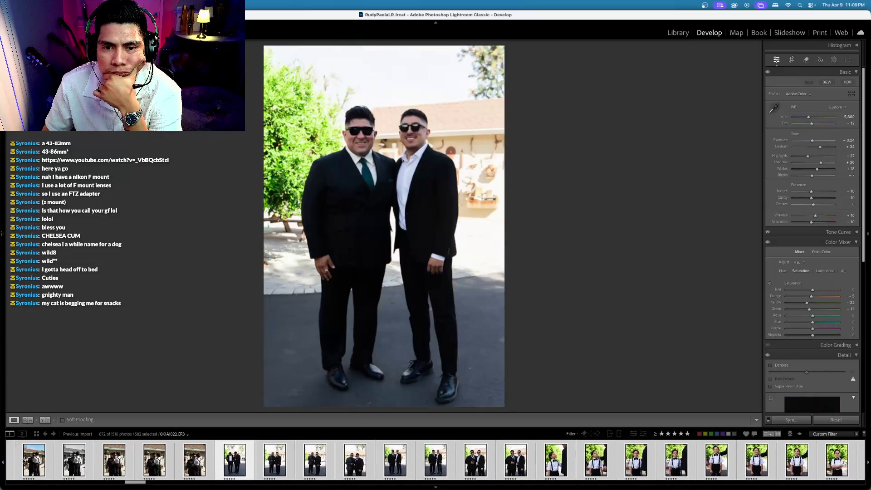
{"action": "key", "text": "Right"}
{"action": "key", "text": "Right"}
{"action": "key", "text": "Right"}
{"action": "key", "text": "Right"}
{"action": "key", "text": "Right"}
{"action": "key", "text": "Right"}
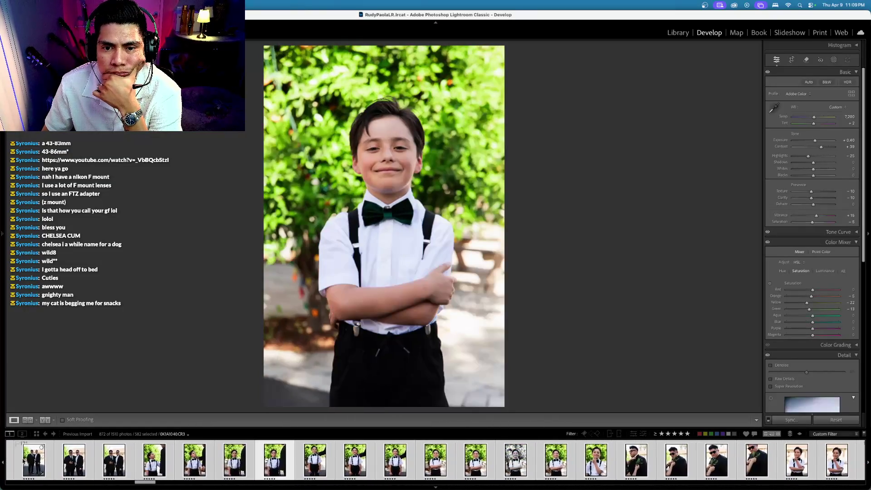
{"action": "key", "text": "Right"}
{"action": "key", "text": "Right"}
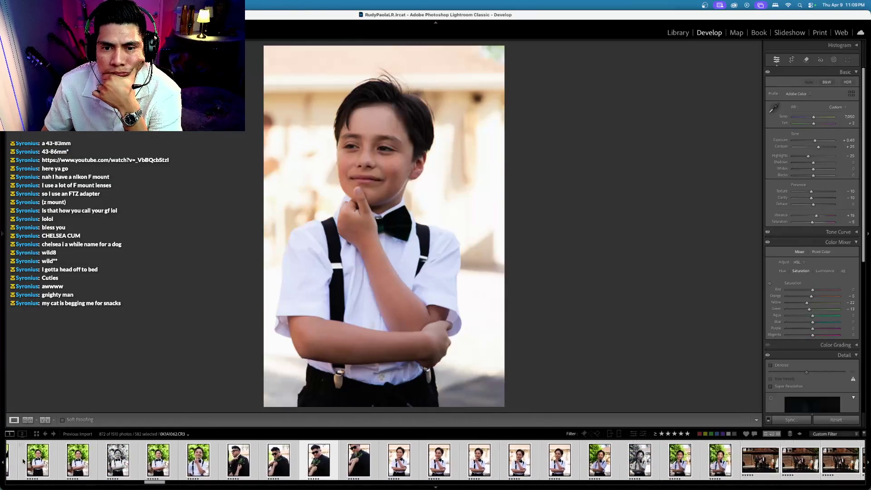
{"action": "key", "text": "Right"}
{"action": "key", "text": "Right"}
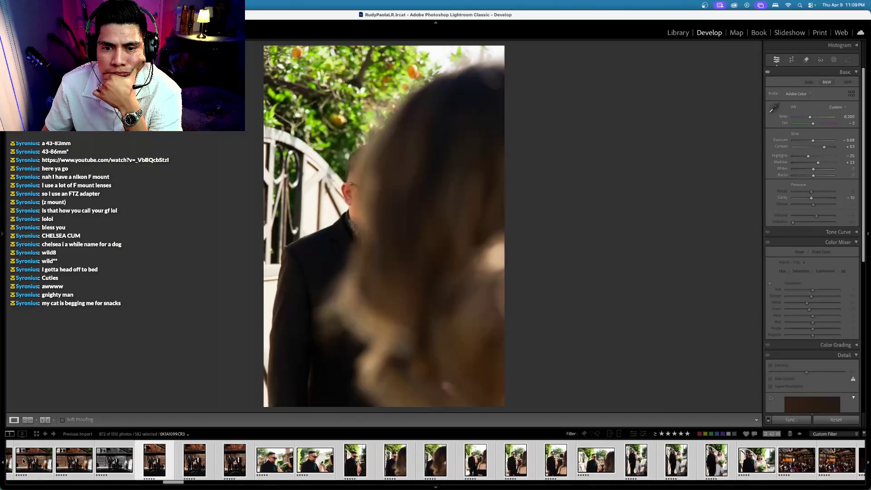
{"action": "key", "text": "Right"}
{"action": "key", "text": "Right"}
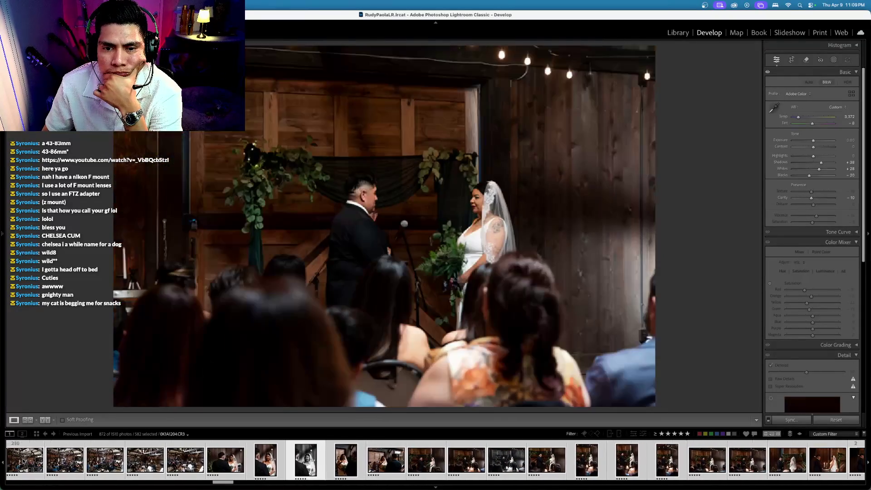
Review the ceremony, celebration and outdoor couple portraits up to the black-and-white portrait
{"action": "key", "text": "Right"}
{"action": "key", "text": "Right"}
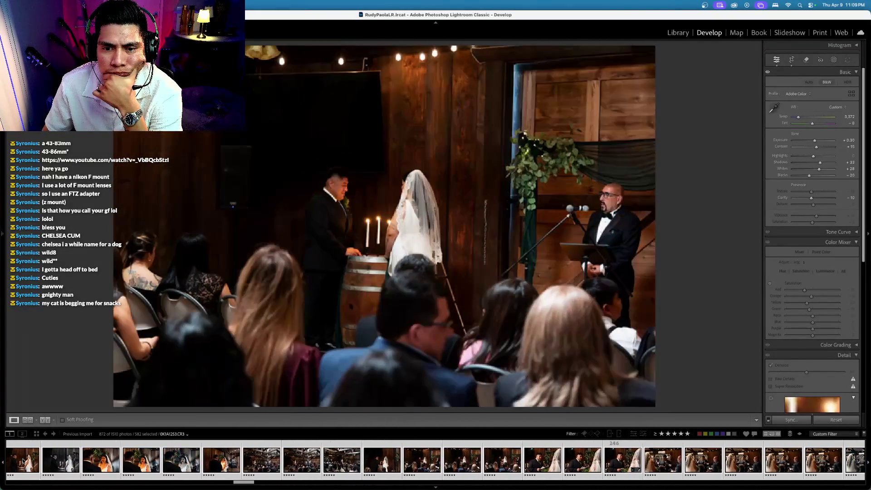
{"action": "key", "text": "Right"}
{"action": "key", "text": "Right"}
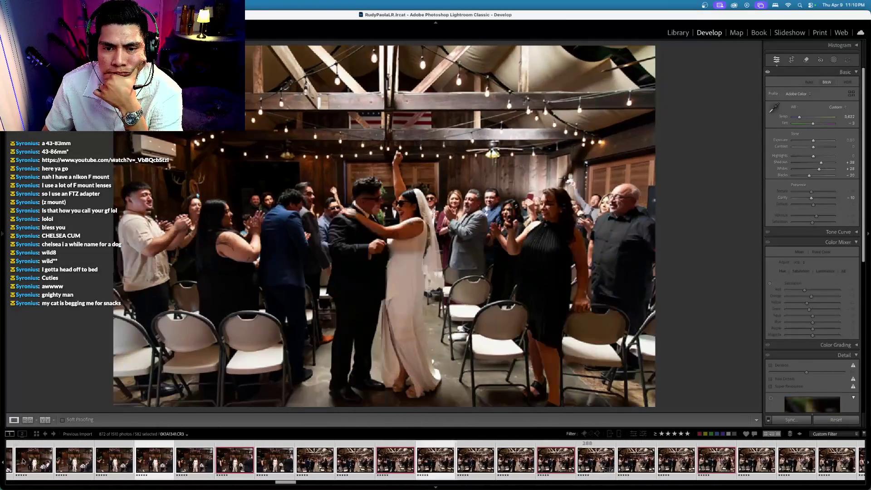
{"action": "key", "text": "Right"}
{"action": "key", "text": "Right"}
{"action": "key", "text": "Right"}
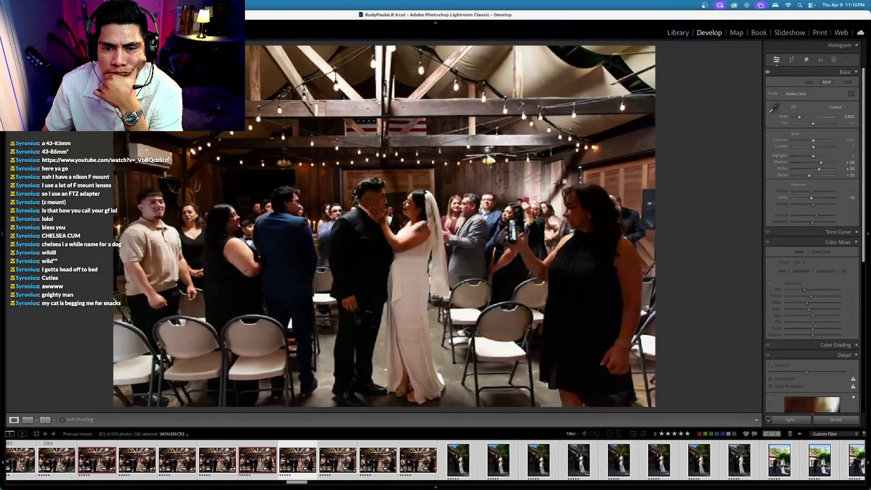
{"action": "key", "text": "Right"}
{"action": "key", "text": "Right"}
{"action": "key", "text": "Right"}
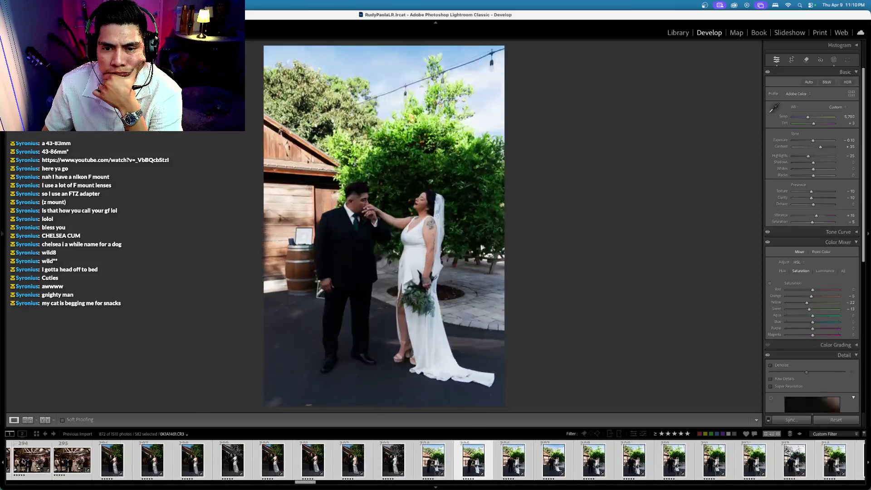
{"action": "key", "text": "Right"}
{"action": "key", "text": "Right"}
{"action": "key", "text": "Right"}
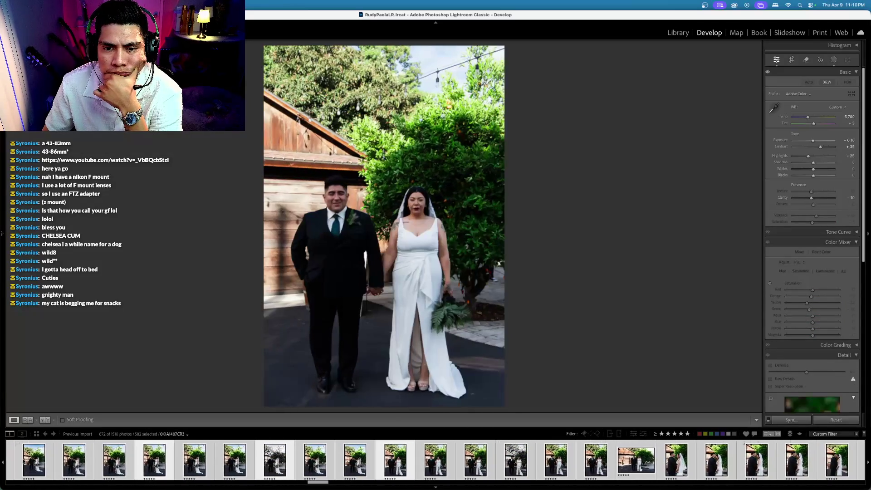
{"action": "key", "text": "Right"}
{"action": "key", "text": "Right"}
{"action": "key", "text": "Right"}
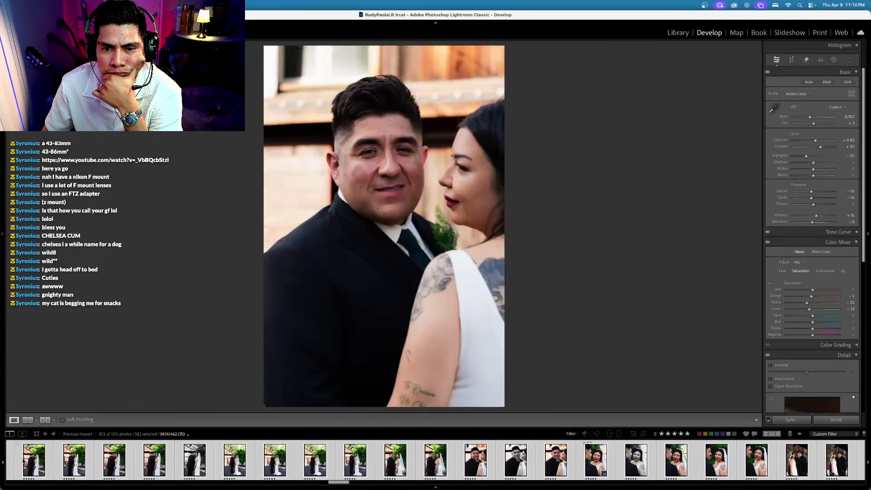
{"action": "key", "text": "Right"}
{"action": "key", "text": "Right"}
{"action": "key", "text": "Right"}
{"action": "key", "text": "Right"}
{"action": "key", "text": "Right"}
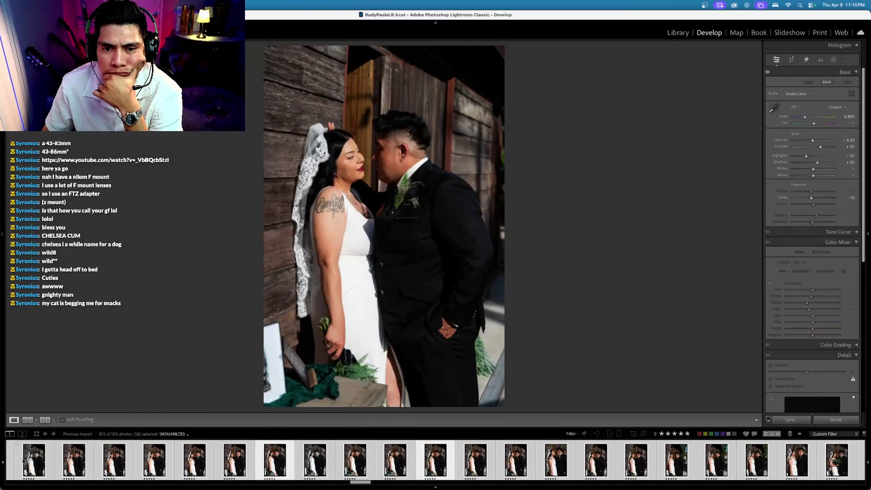
{"action": "key", "text": "Right"}
{"action": "key", "text": "Right"}
{"action": "key", "text": "Right"}
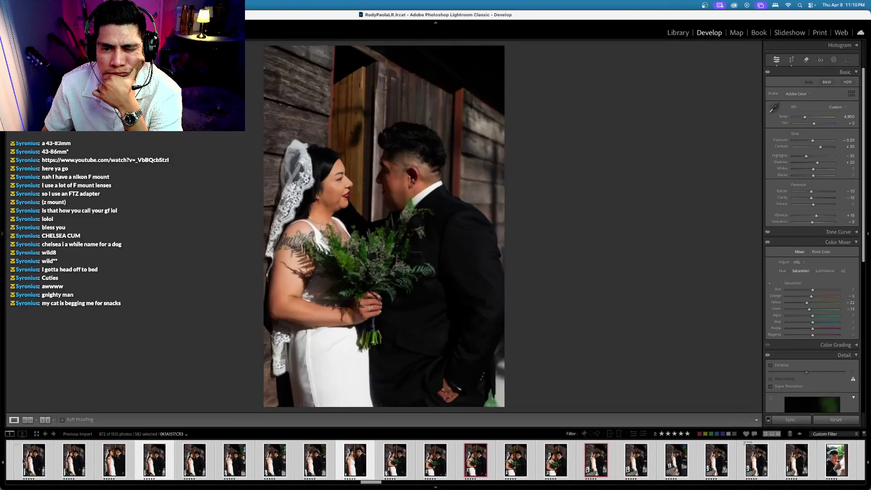
{"action": "key", "text": "Right"}
{"action": "key", "text": "Right"}
{"action": "key", "text": "Right"}
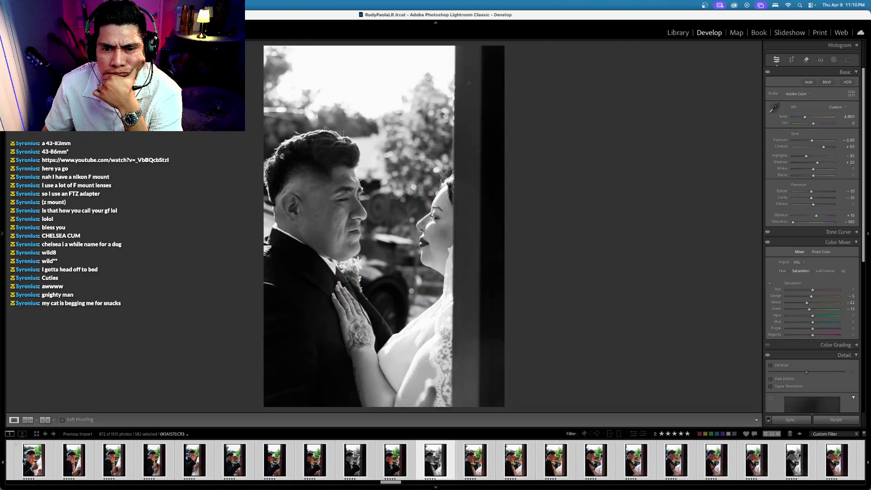
{"action": "key", "text": "Right"}
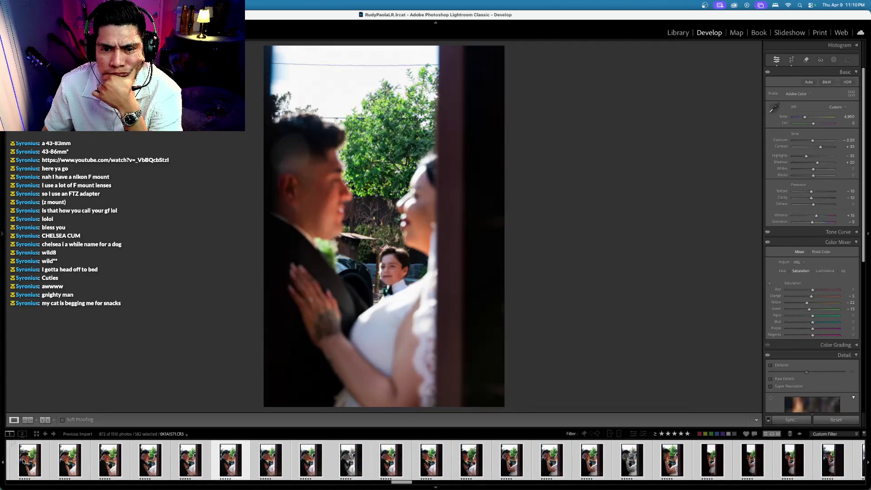
Review the veil close-ups, first-dance and toast photos through to the couple at their table
{"action": "key", "text": "Right"}
{"action": "key", "text": "Right"}
{"action": "key", "text": "Right"}
{"action": "key", "text": "Right"}
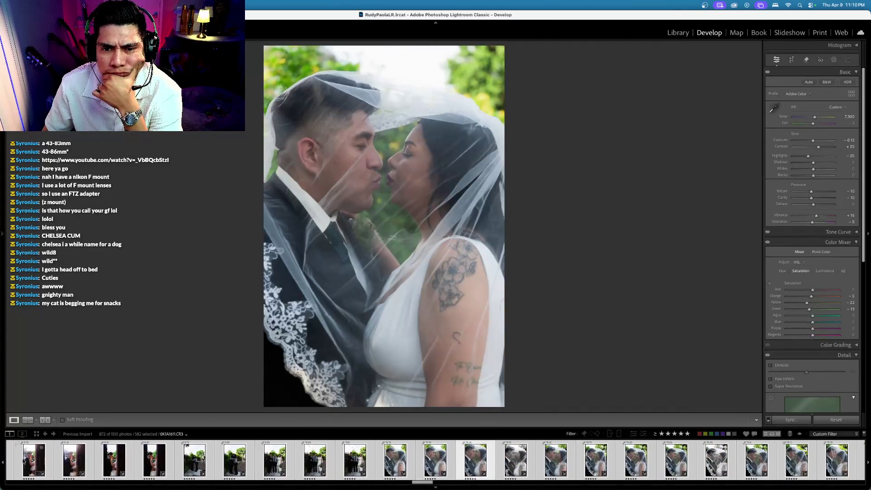
{"action": "key", "text": "Right"}
{"action": "key", "text": "Right"}
{"action": "key", "text": "Right"}
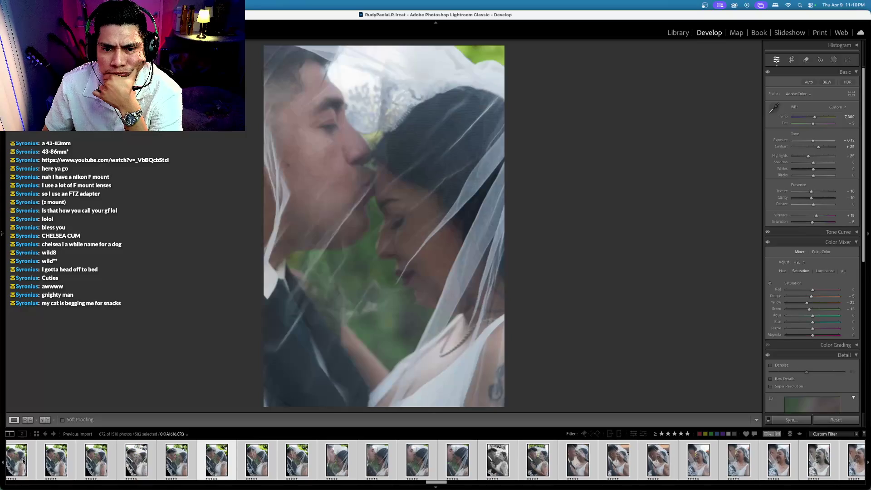
{"action": "key", "text": "Right"}
{"action": "key", "text": "Right"}
{"action": "key", "text": "Right"}
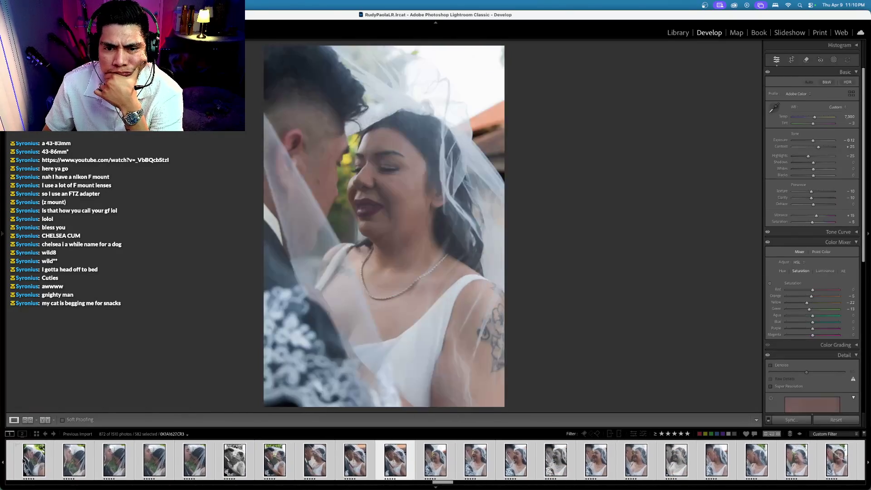
{"action": "key", "text": "Right"}
{"action": "key", "text": "Right"}
{"action": "key", "text": "Right"}
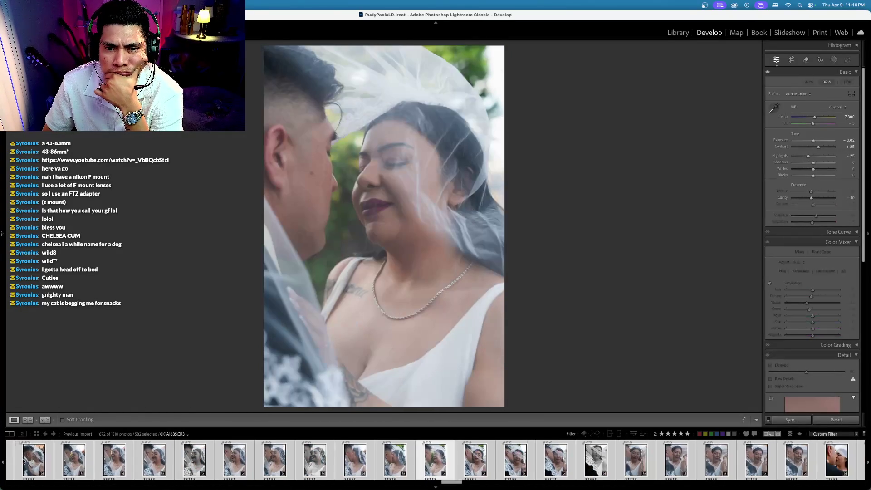
{"action": "key", "text": "Right"}
{"action": "key", "text": "Right"}
{"action": "key", "text": "Right"}
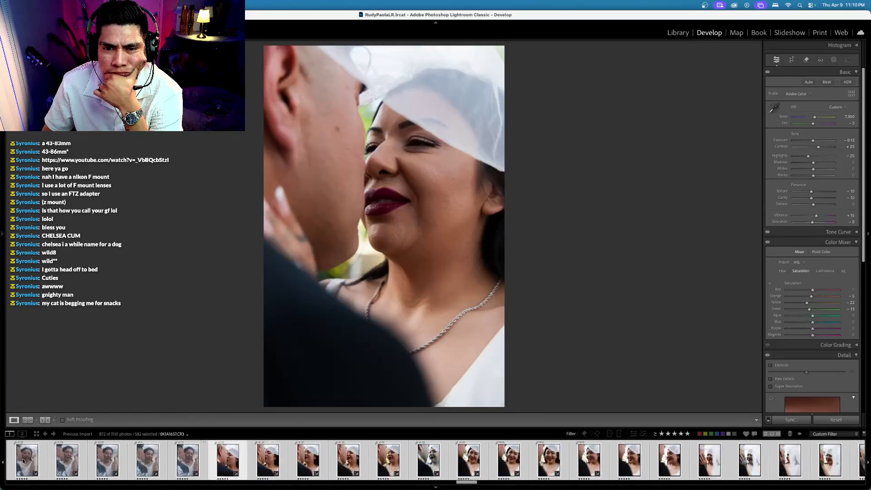
{"action": "key", "text": "Right"}
{"action": "key", "text": "Right"}
{"action": "key", "text": "Right"}
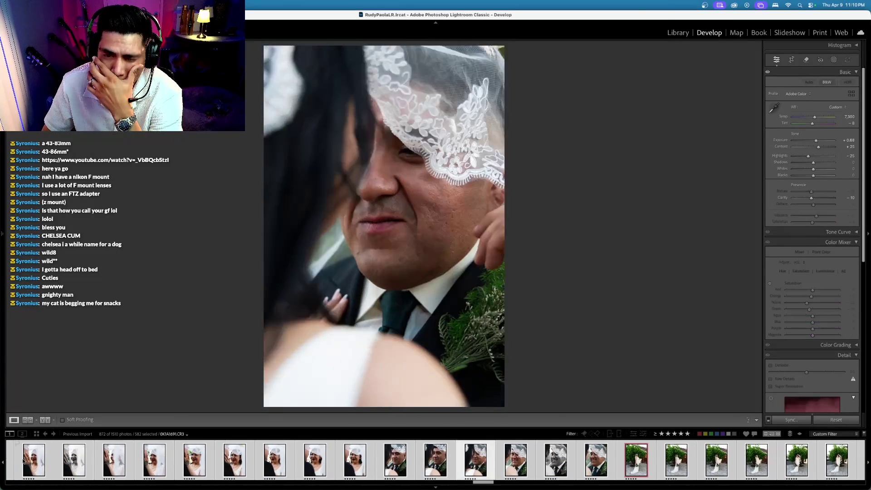
{"action": "key", "text": "Right"}
{"action": "key", "text": "Right"}
{"action": "key", "text": "Right"}
{"action": "key", "text": "Right"}
{"action": "key", "text": "Right"}
{"action": "key", "text": "Right"}
{"action": "key", "text": "Right"}
{"action": "key", "text": "Right"}
{"action": "key", "text": "Right"}
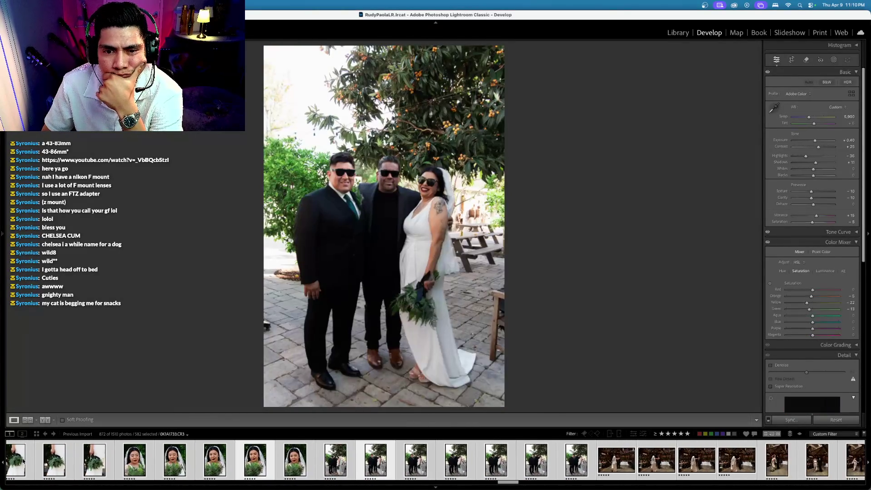
{"action": "key", "text": "Right"}
{"action": "key", "text": "Right"}
{"action": "key", "text": "Right"}
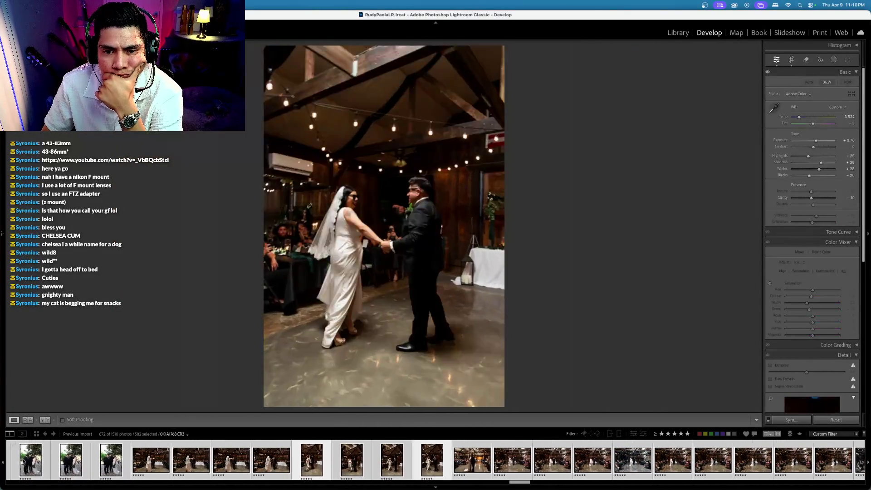
{"action": "key", "text": "Right"}
{"action": "key", "text": "Right"}
{"action": "key", "text": "Right"}
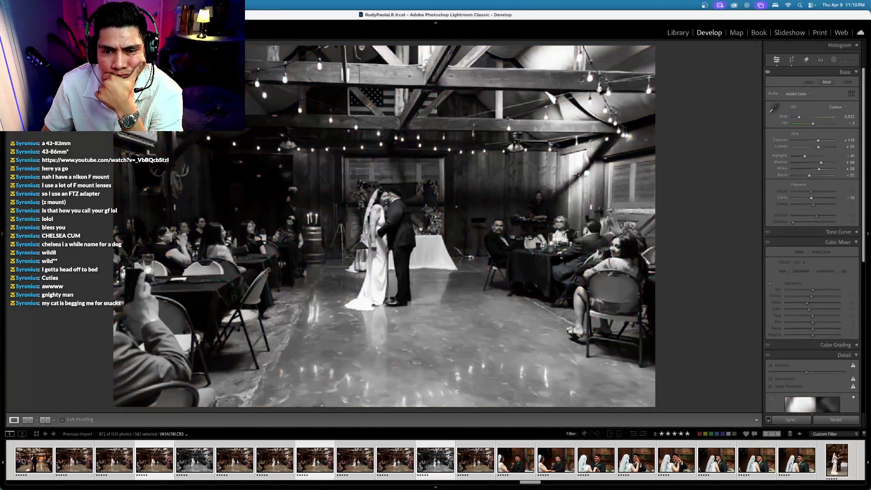
{"action": "key", "text": "Right"}
{"action": "key", "text": "Right"}
{"action": "key", "text": "Right"}
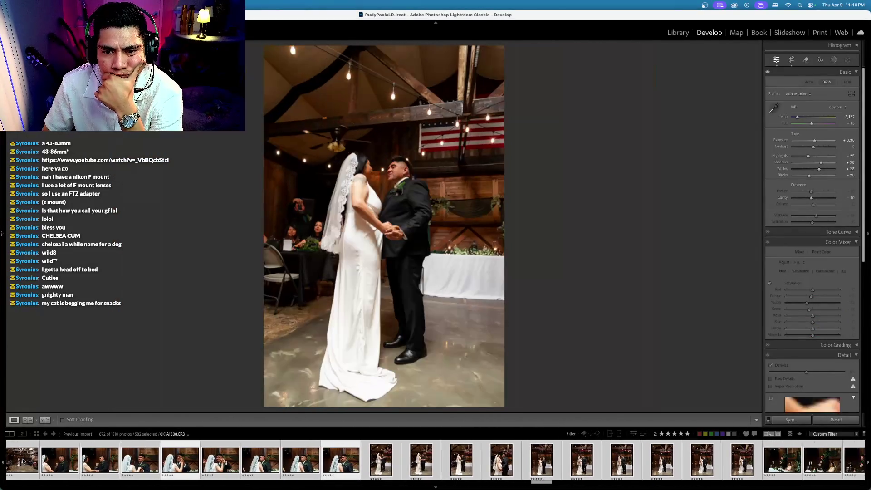
{"action": "key", "text": "Right"}
{"action": "key", "text": "Right"}
{"action": "key", "text": "Right"}
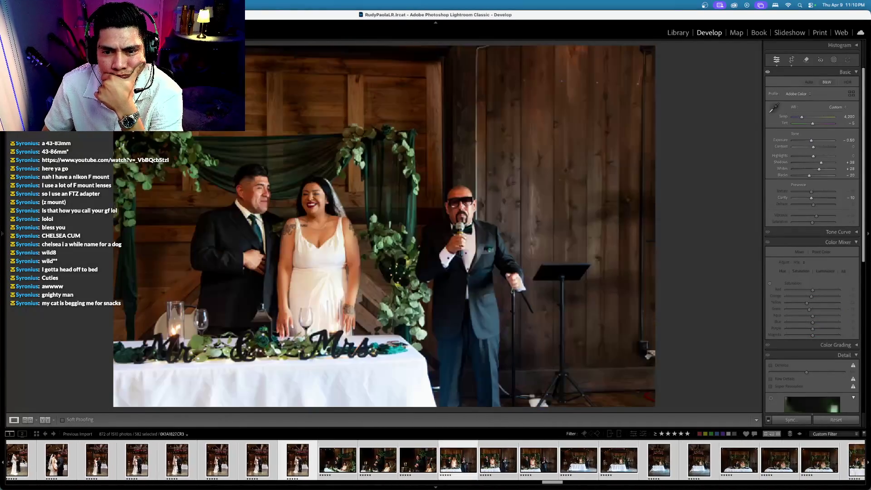
{"action": "key", "text": "Right"}
{"action": "key", "text": "Right"}
{"action": "key", "text": "Right"}
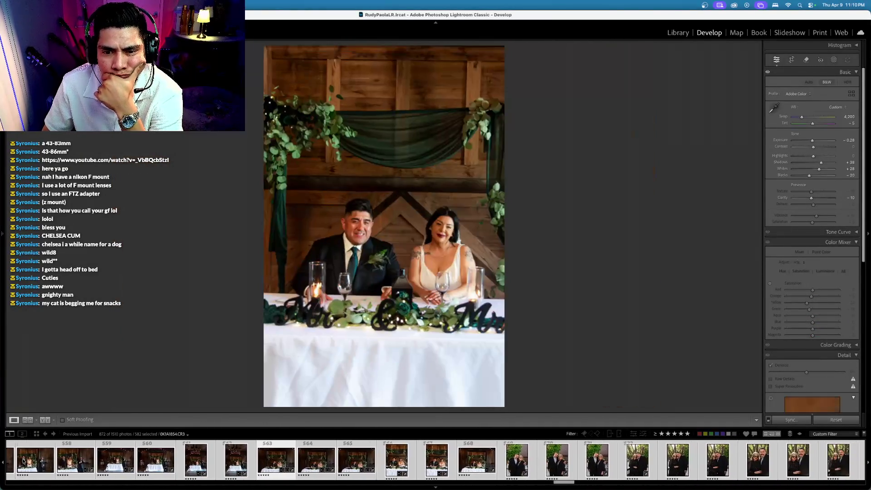
{"action": "key", "text": "Right"}
{"action": "key", "text": "Right"}
{"action": "key", "text": "Right"}
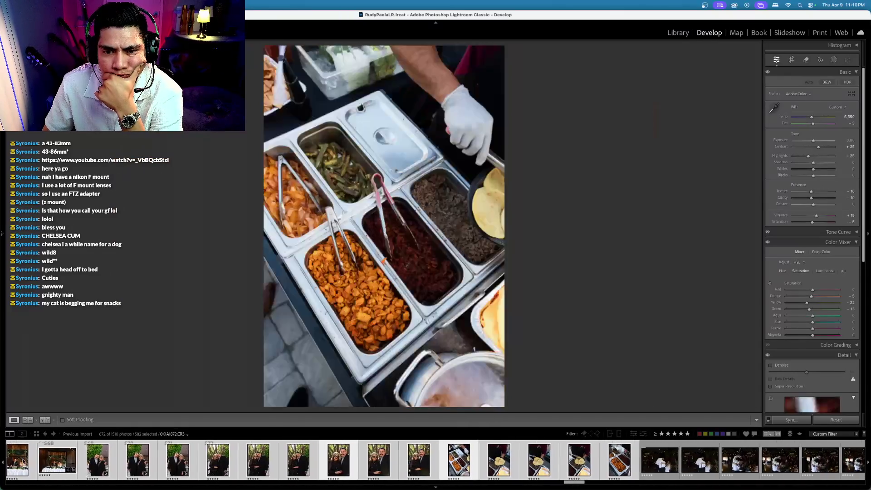
Switch to Library with side panels shown and start the Pixieset publish service setup
{"action": "left_click", "coordinate": [113, 350]}
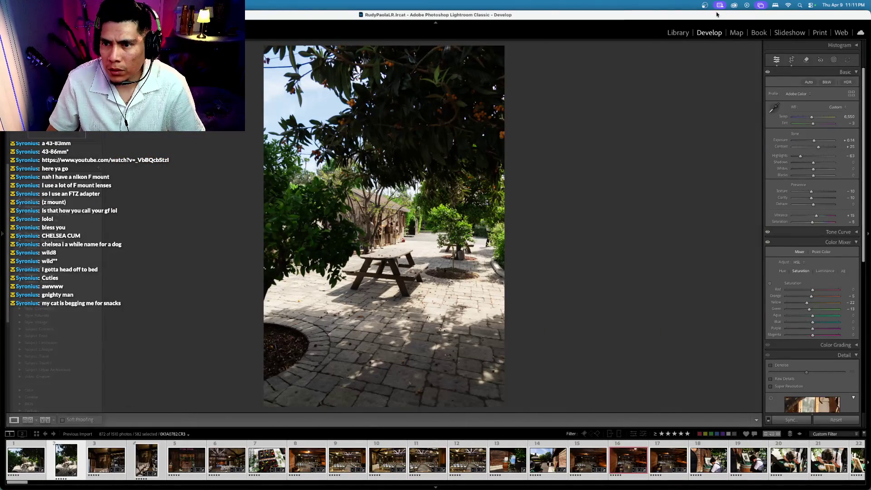
{"action": "left_click", "coordinate": [685, 33]}
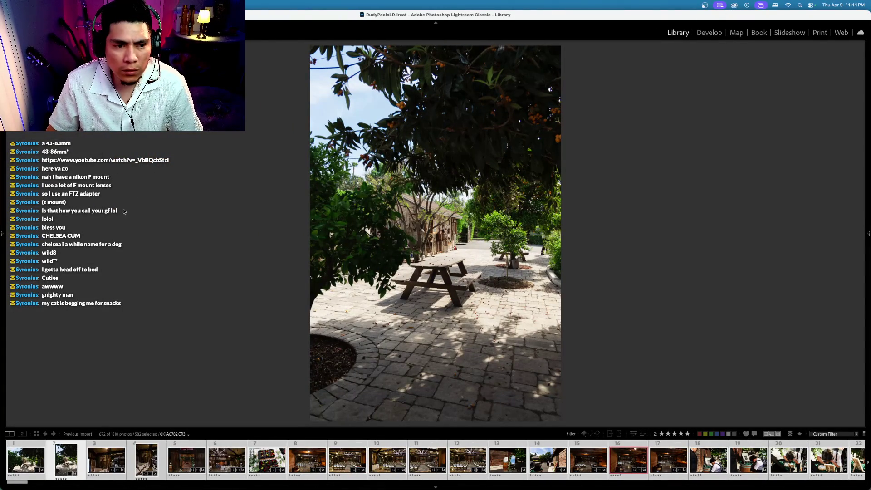
{"action": "key", "text": "Tab"}
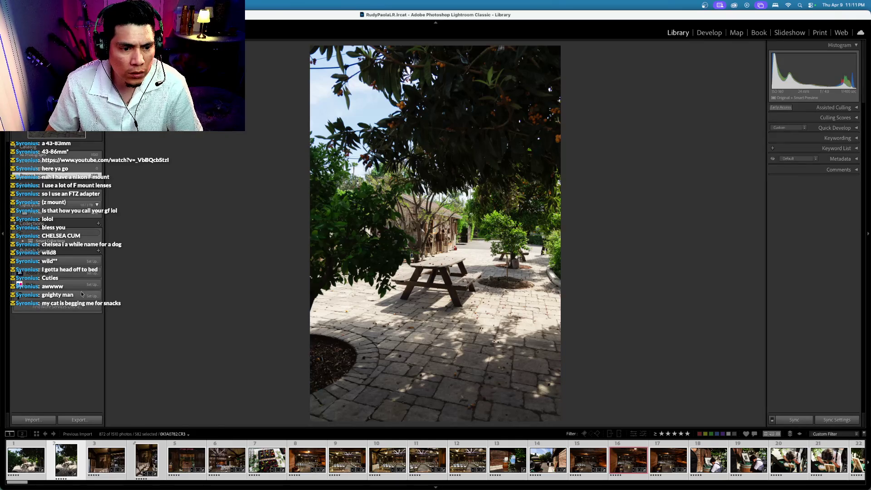
{"action": "left_click", "coordinate": [90, 296]}
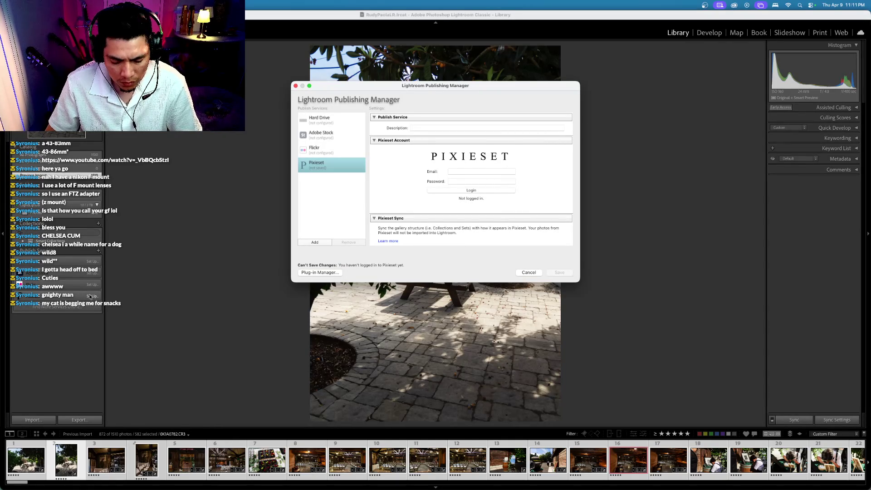